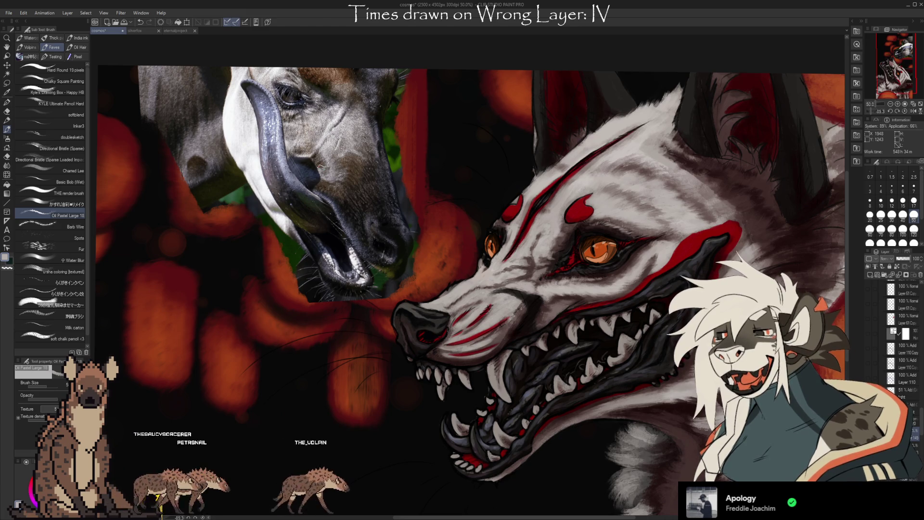
- Save the beast-head painting with Ctrl+S and resume work on the canvas
{"action": "key", "text": "ctrl+s"}
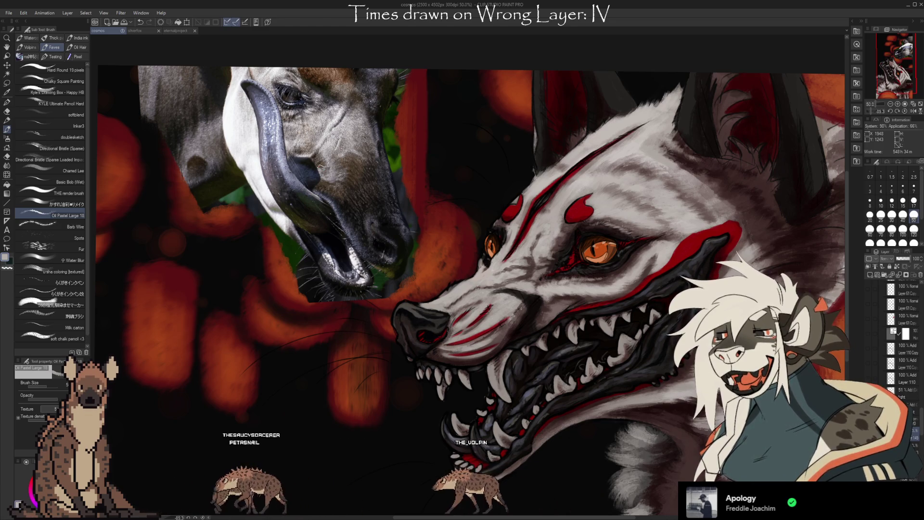
{"action": "left_click", "coordinate": [322, 166]}
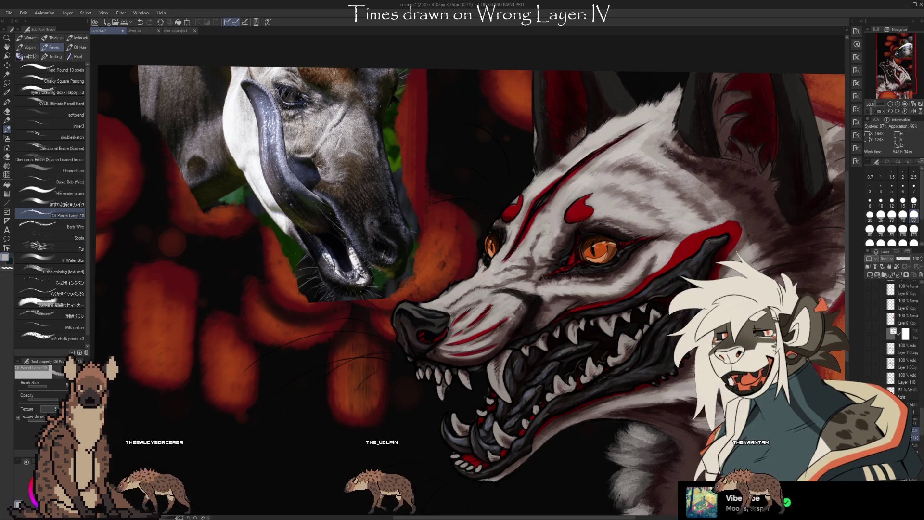
{"action": "scroll", "coordinate": [108, 497], "scroll_direction": "down", "scroll_amount": 1}
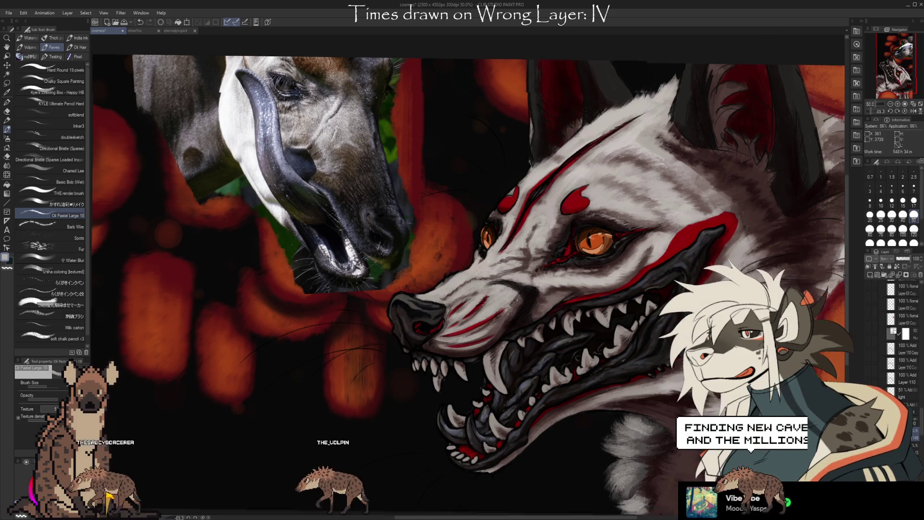
- Zoom to about 60% and frame the view around the snarling mouth and fangs
{"action": "scroll", "coordinate": [470, 284], "scroll_direction": "up", "scroll_amount": 2}
{"action": "left_click_drag", "start_coordinate": [665, 426], "coordinate": [679, 407]}
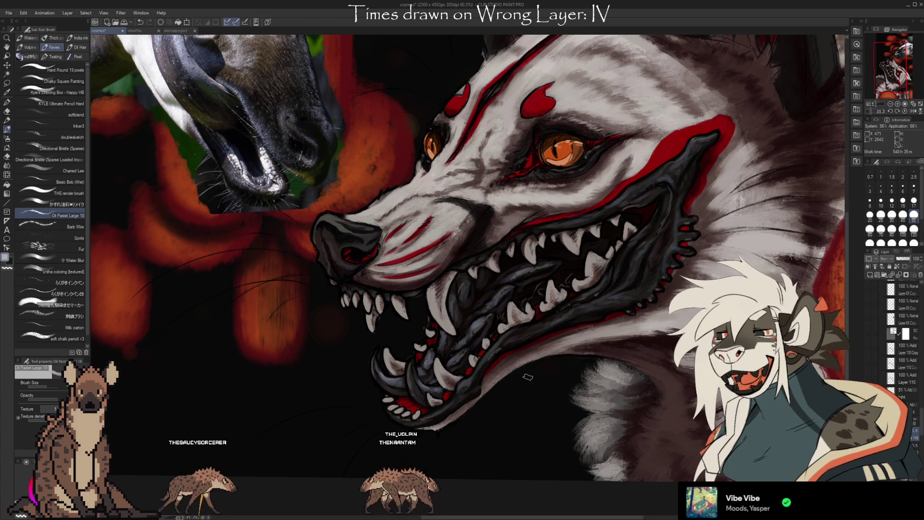
{"action": "left_click_drag", "start_coordinate": [681, 445], "coordinate": [651, 414]}
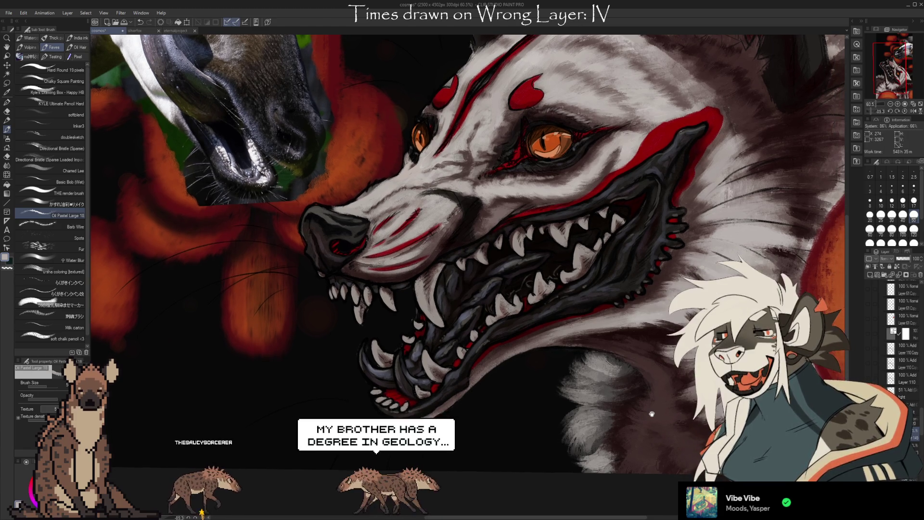
{"action": "left_click_drag", "start_coordinate": [659, 344], "coordinate": [659, 392]}
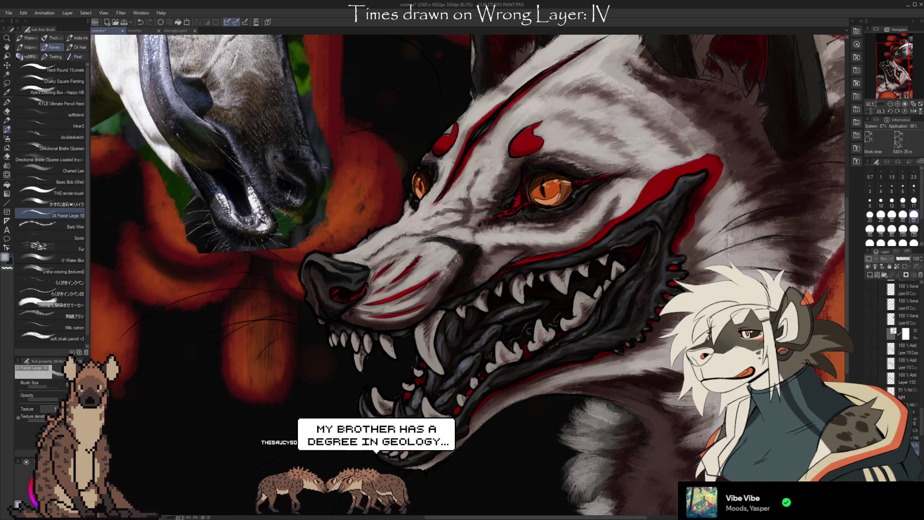
{"action": "mouse_move", "coordinate": [530, 424]}
{"action": "left_mouse_down"}
{"action": "mouse_move", "coordinate": [529, 477]}
{"action": "mouse_move", "coordinate": [563, 483]}
{"action": "left_mouse_up"}
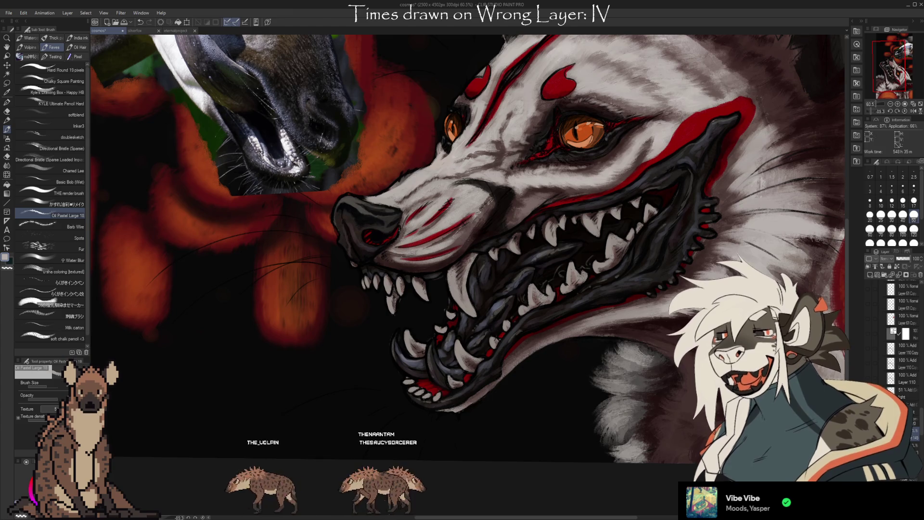
{"action": "scroll", "coordinate": [921, 433], "scroll_direction": "up", "scroll_amount": 10}
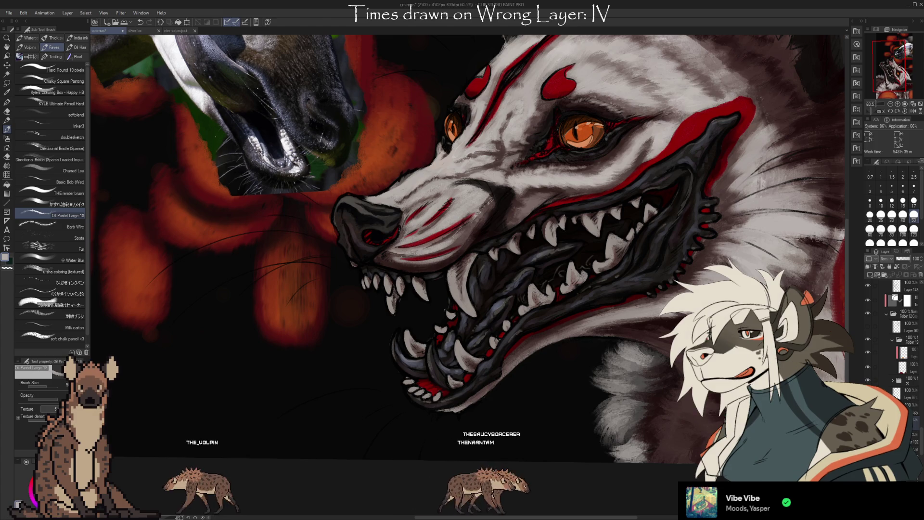
- Select a lower layer in the Layer palette and switch to the Kneaded eraser
{"action": "scroll", "coordinate": [921, 433], "scroll_direction": "up", "scroll_amount": 10}
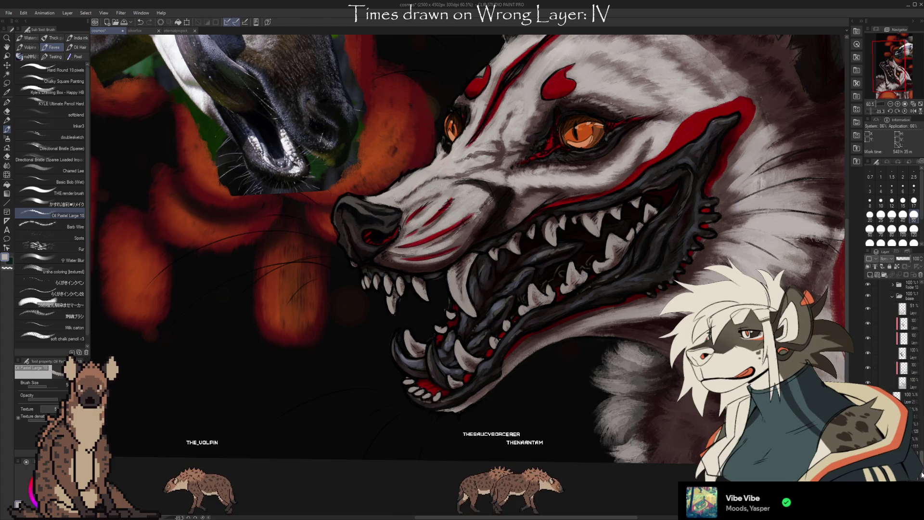
{"action": "scroll", "coordinate": [905, 366], "scroll_direction": "up", "scroll_amount": 1}
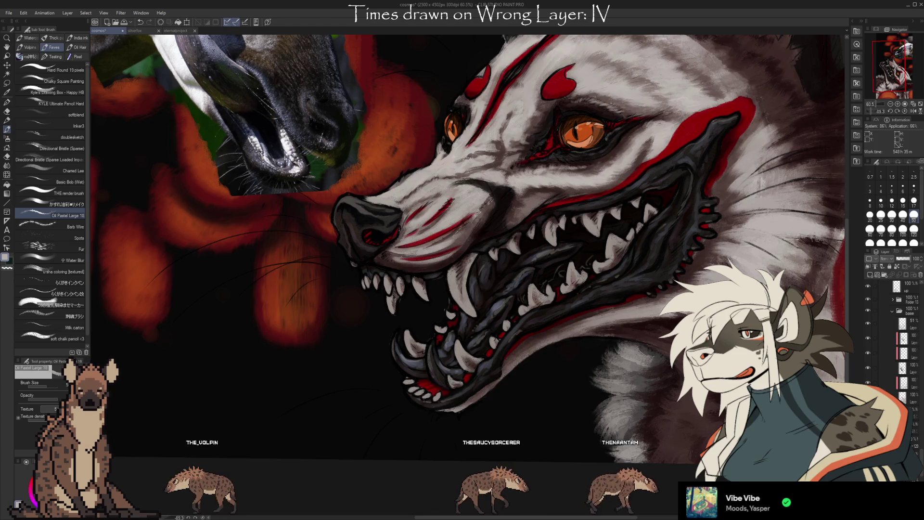
{"action": "left_click", "coordinate": [905, 395]}
{"action": "key", "text": "e"}
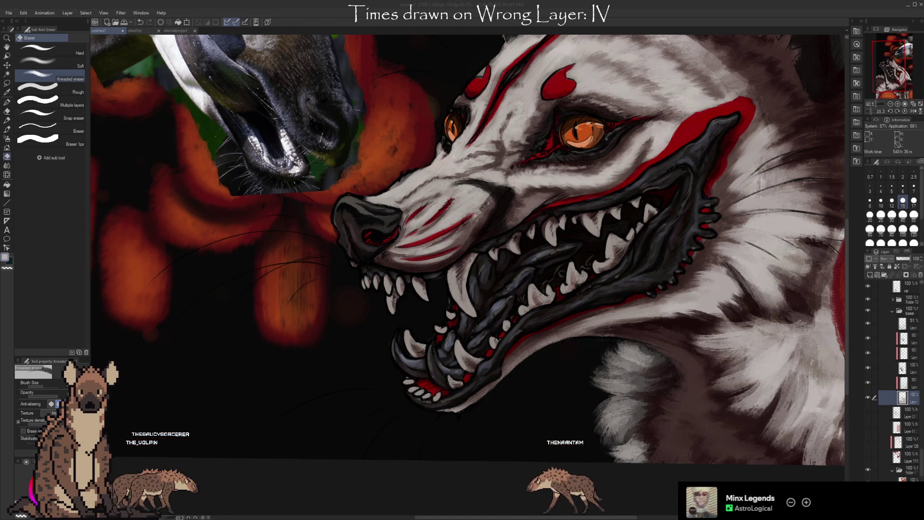
- Sample the red from the painting and switch to the Oil Pastel brush
{"action": "left_click", "coordinate": [711, 130], "text": "alt"}
{"action": "key", "text": "b"}
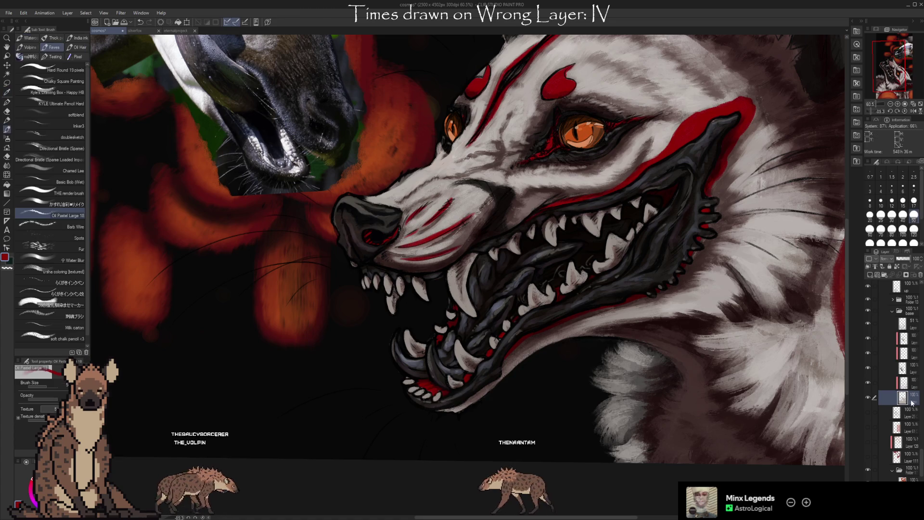
{"action": "left_click_drag", "start_coordinate": [921, 465], "coordinate": [921, 431]}
{"action": "scroll", "coordinate": [909, 399], "scroll_direction": "down", "scroll_amount": 3}
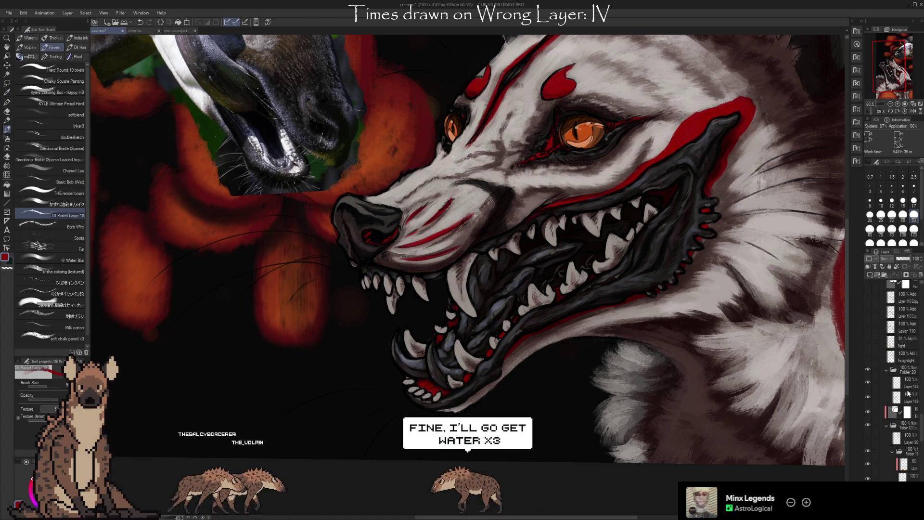
- Hand-letter BRB in red below the beast's jaw
{"action": "left_click_drag", "start_coordinate": [261, 384], "coordinate": [273, 405]}
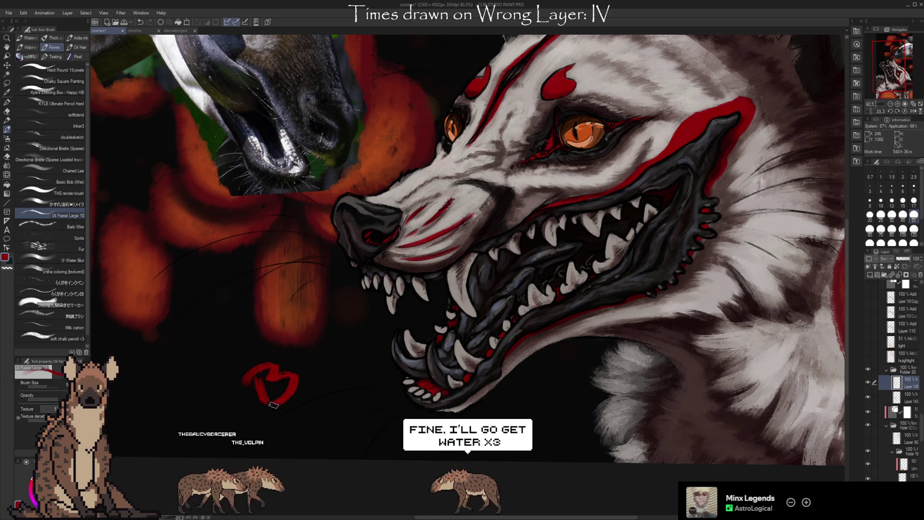
{"action": "mouse_move", "coordinate": [324, 371]}
{"action": "left_mouse_down"}
{"action": "mouse_move", "coordinate": [350, 345]}
{"action": "mouse_move", "coordinate": [339, 374]}
{"action": "left_mouse_up"}
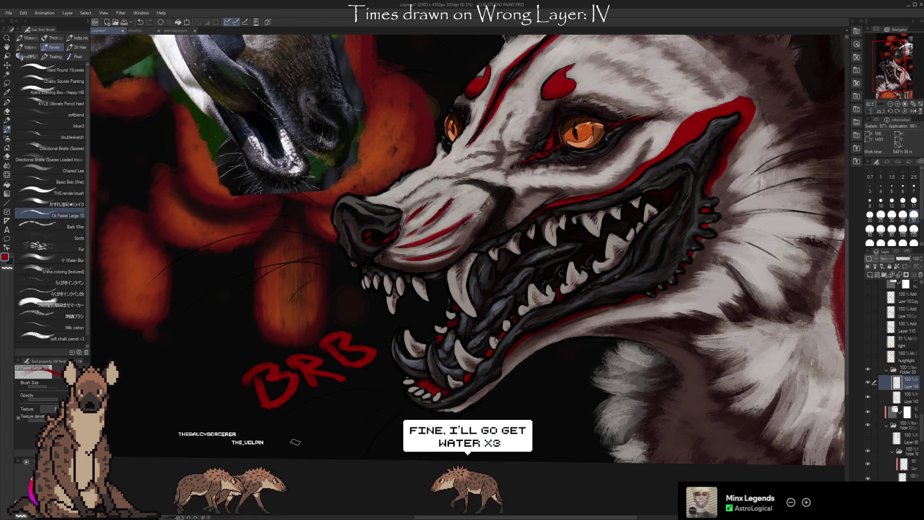
{"action": "left_click_drag", "start_coordinate": [299, 407], "coordinate": [296, 424]}
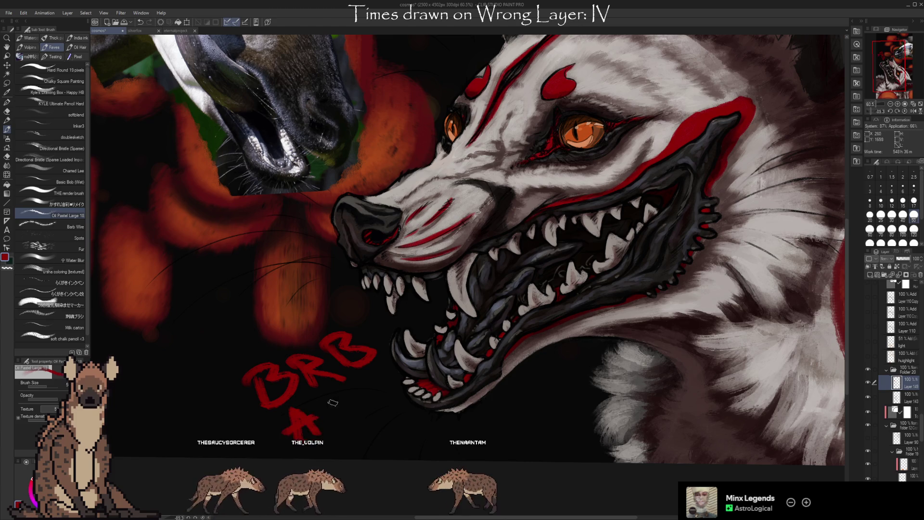
{"action": "left_click_drag", "start_coordinate": [342, 404], "coordinate": [337, 426]}
{"action": "left_click_drag", "start_coordinate": [371, 389], "coordinate": [367, 402]}
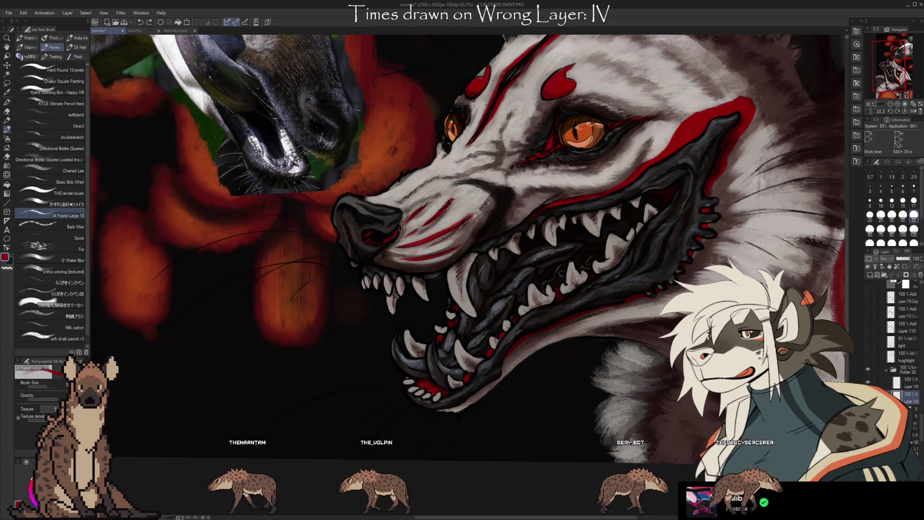
- Switch to the freehand lasso selection tool
{"action": "key", "text": "m"}
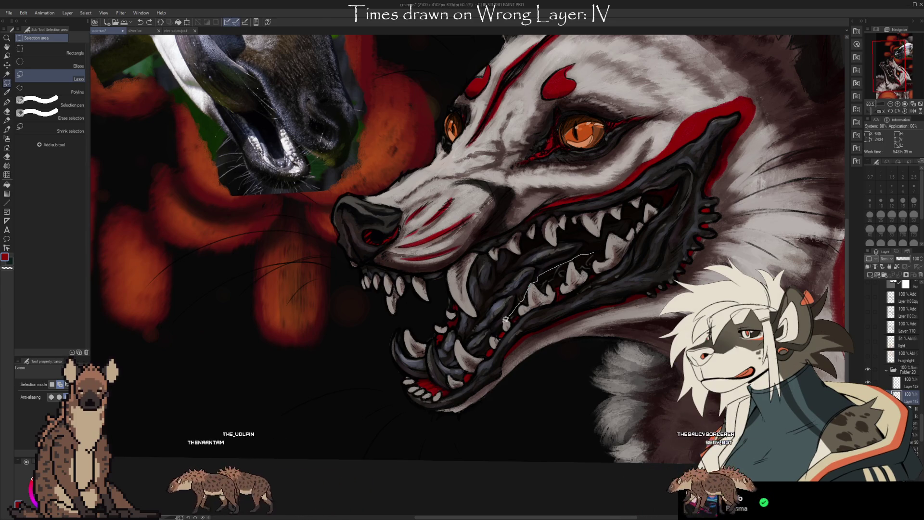
- Lasso the lower jaw and front teeth, scale them slightly wider, then deselect
{"action": "left_click_drag", "start_coordinate": [500, 327], "coordinate": [466, 372]}
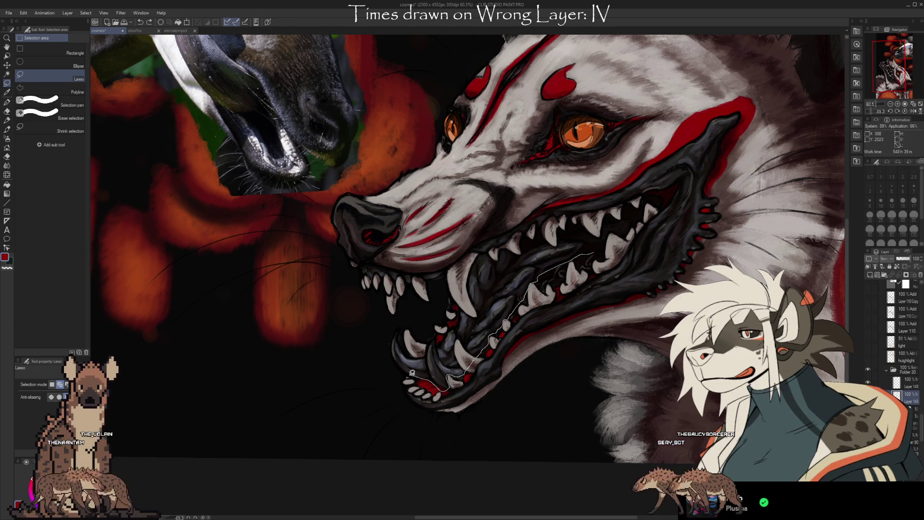
{"action": "mouse_move", "coordinate": [380, 341]}
{"action": "left_mouse_down"}
{"action": "mouse_move", "coordinate": [436, 327]}
{"action": "mouse_move", "coordinate": [476, 256]}
{"action": "mouse_move", "coordinate": [509, 244]}
{"action": "left_mouse_up"}
{"action": "left_click_drag", "start_coordinate": [584, 225], "coordinate": [597, 251]}
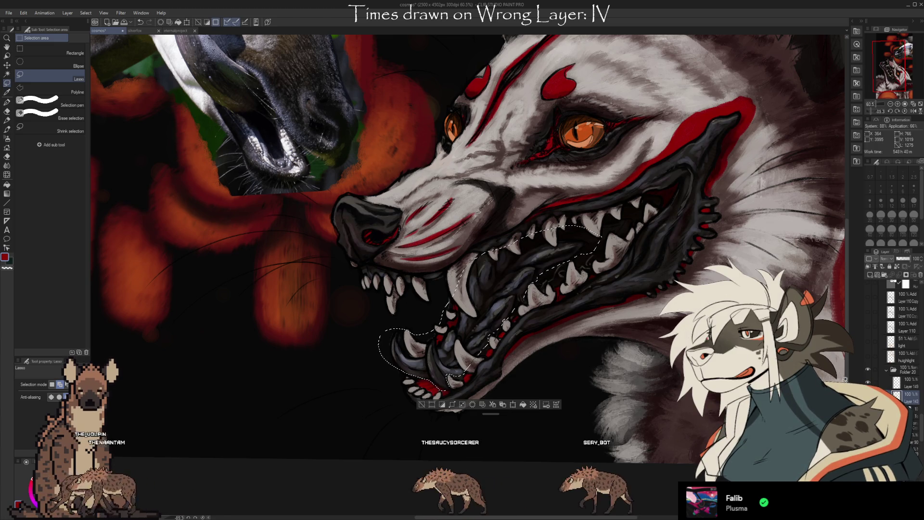
{"action": "key", "text": "ctrl+t"}
{"action": "left_click_drag", "start_coordinate": [601, 309], "coordinate": [608, 305]}
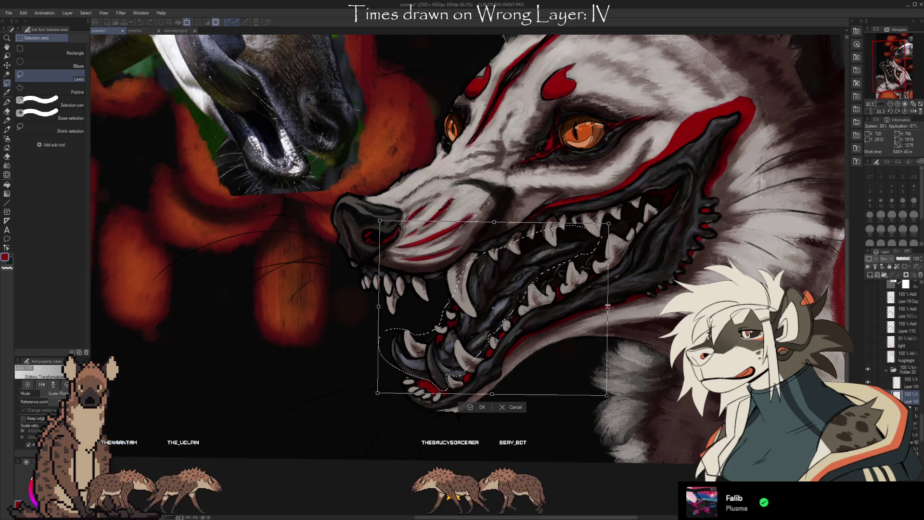
{"action": "left_click", "coordinate": [482, 407]}
{"action": "left_click", "coordinate": [418, 404]}
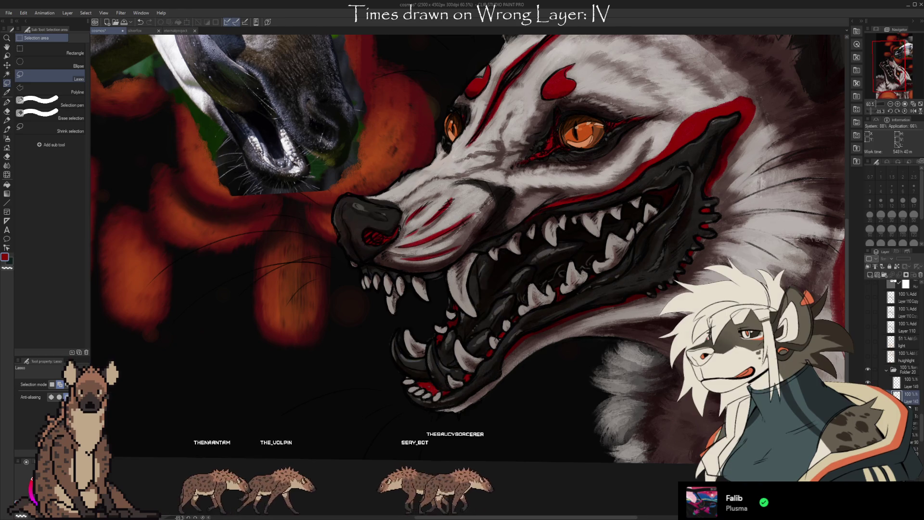
- Select Layer 149, shrink the brush to size 20, and switch to the eraser
{"action": "left_click", "coordinate": [874, 382]}
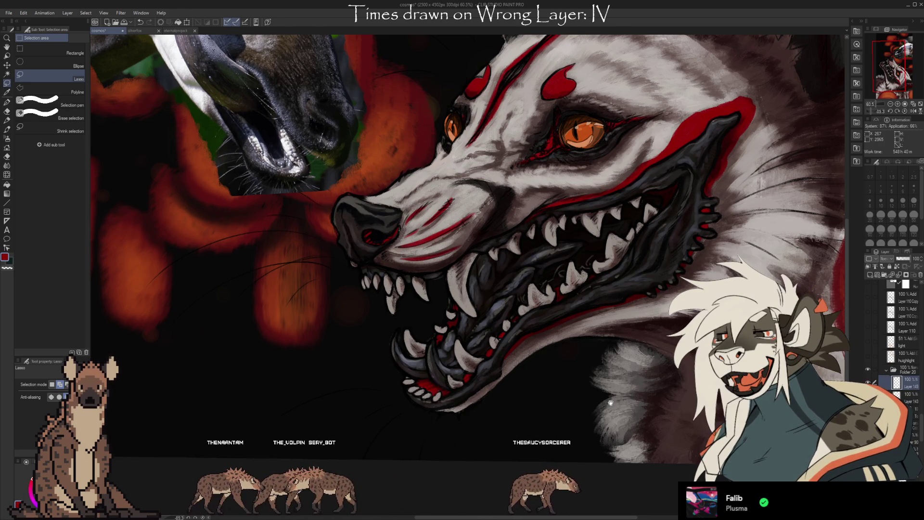
{"action": "key", "text": "b"}
{"action": "key", "text": "bracketleft"}
{"action": "key", "text": "bracketleft"}
{"action": "key", "text": "bracketleft"}
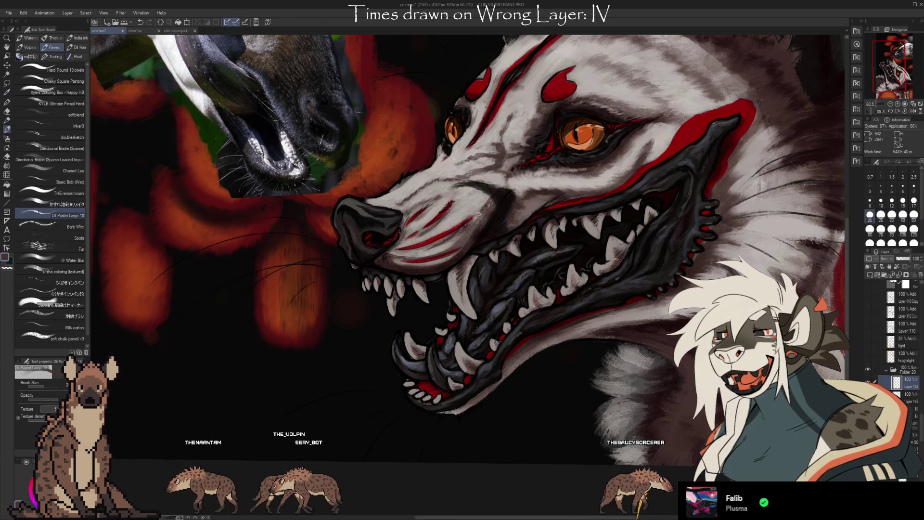
{"action": "key", "text": "e"}
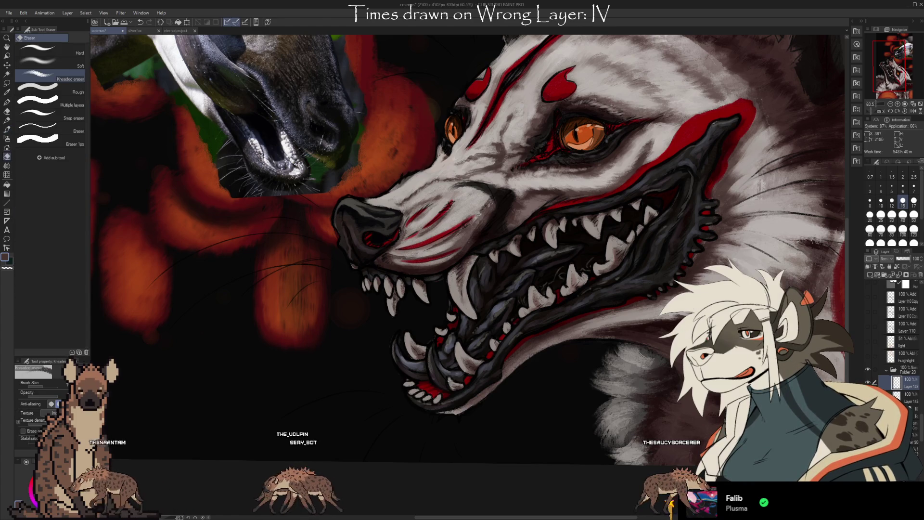
- Make Layer 149 visible and active, then pick THE render brush for painting
{"action": "scroll", "coordinate": [921, 409], "scroll_direction": "up", "scroll_amount": 5}
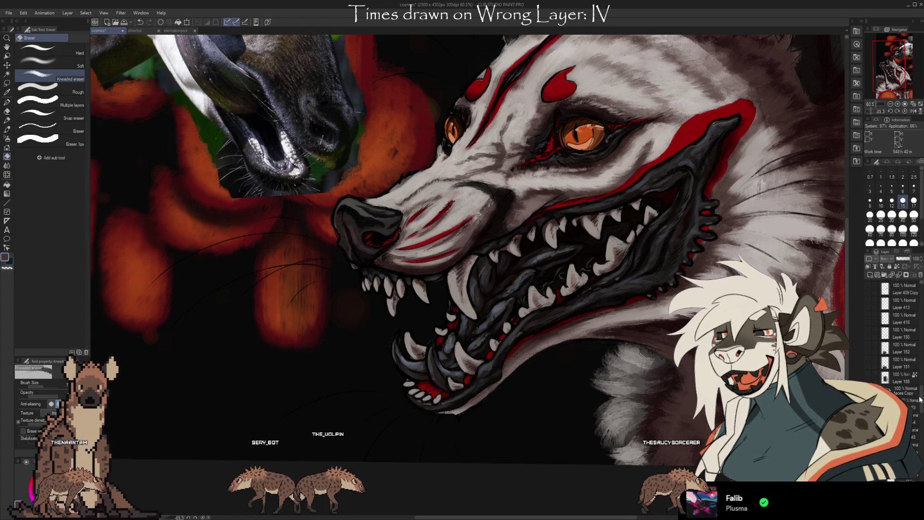
{"action": "scroll", "coordinate": [895, 375], "scroll_direction": "down", "scroll_amount": 5}
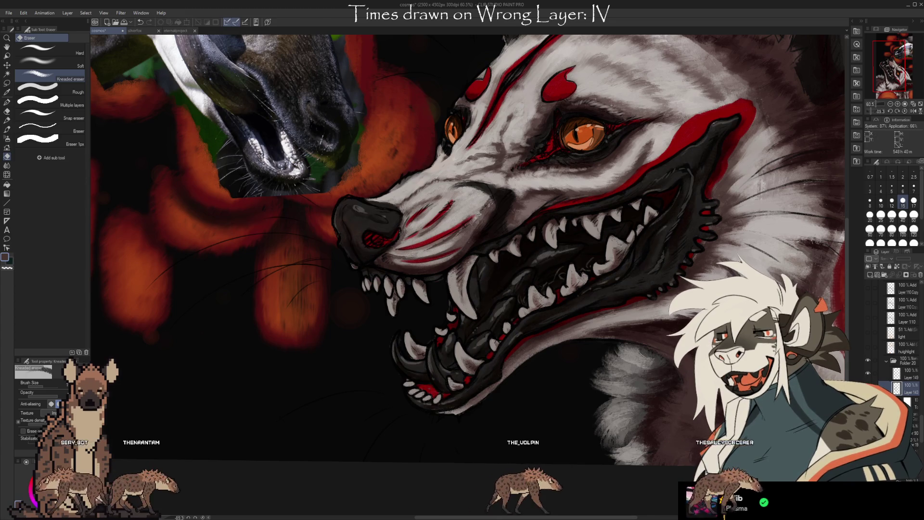
{"action": "left_click", "coordinate": [869, 373]}
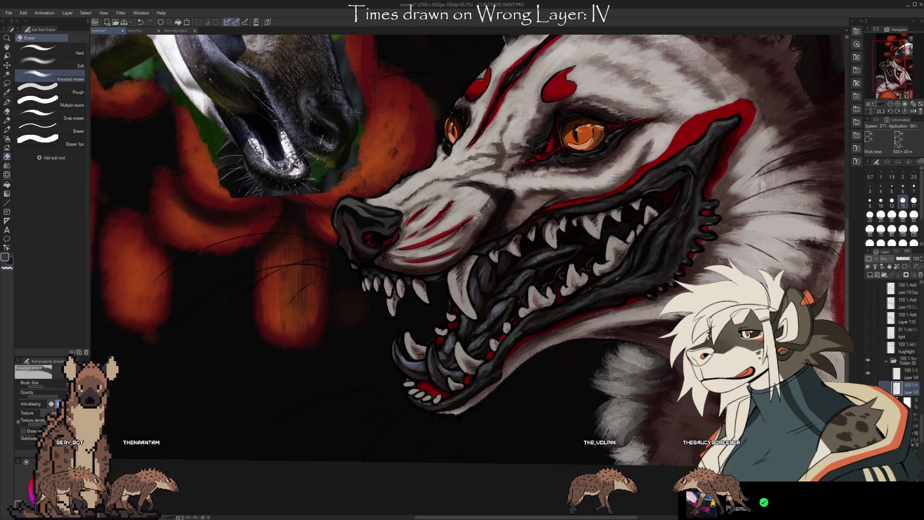
{"action": "left_click", "coordinate": [884, 378]}
{"action": "key", "text": "b"}
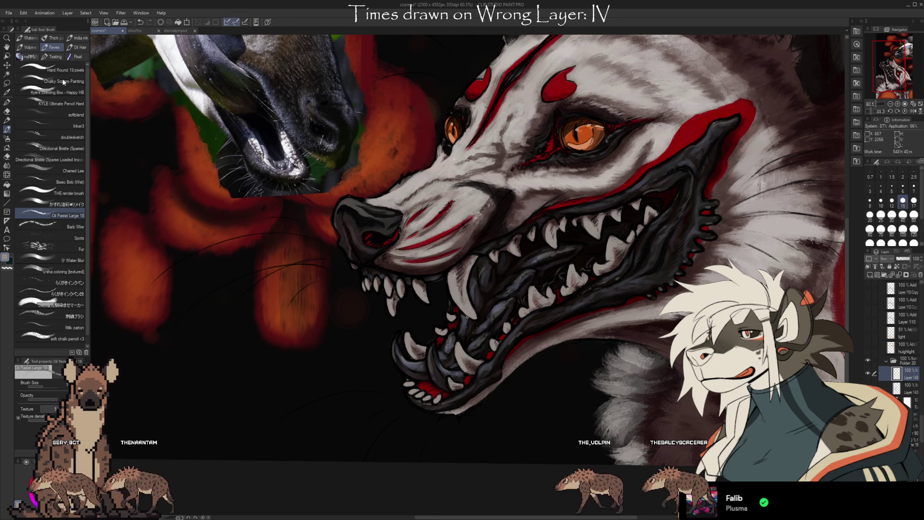
{"action": "left_click", "coordinate": [68, 193]}
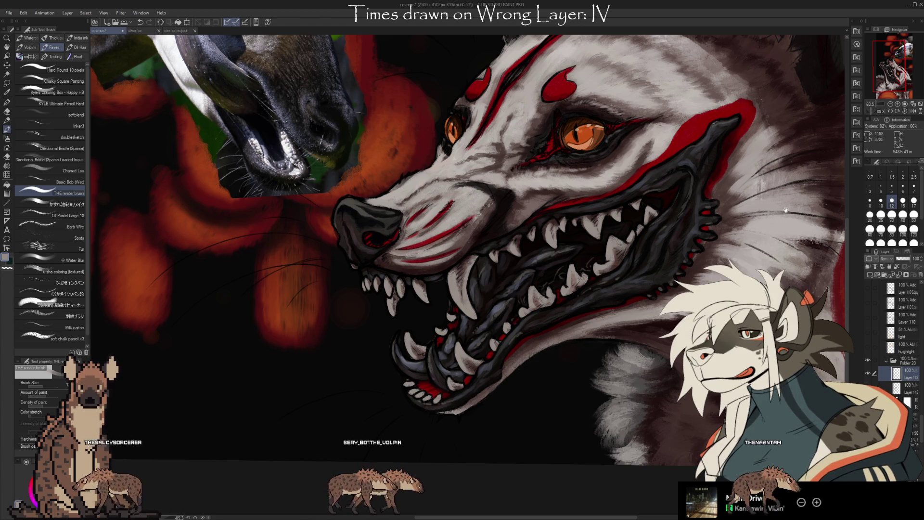
- Select Layer 143 and sample the dark tone at the beast's mouth corner
{"action": "left_click_drag", "start_coordinate": [786, 210], "coordinate": [766, 234]}
{"action": "scroll", "coordinate": [750, 252], "scroll_direction": "down", "scroll_amount": 2}
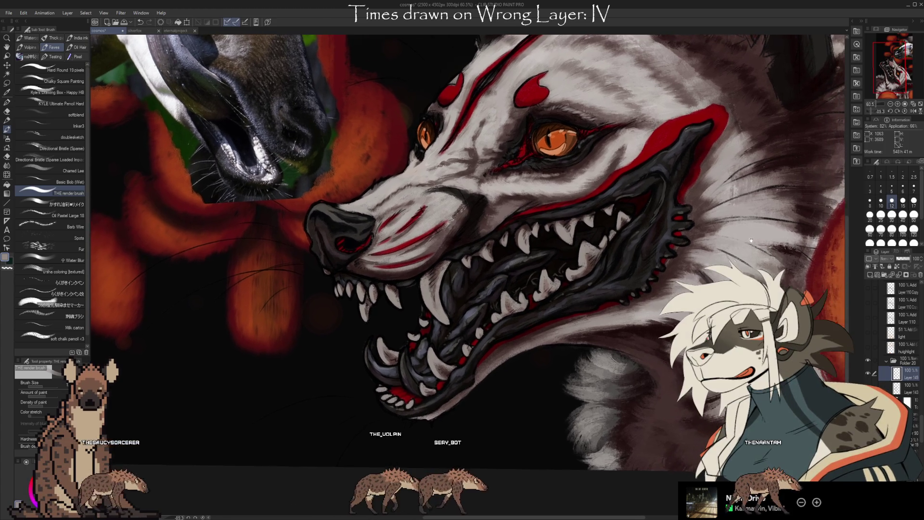
{"action": "scroll", "coordinate": [785, 246], "scroll_direction": "down", "scroll_amount": 1}
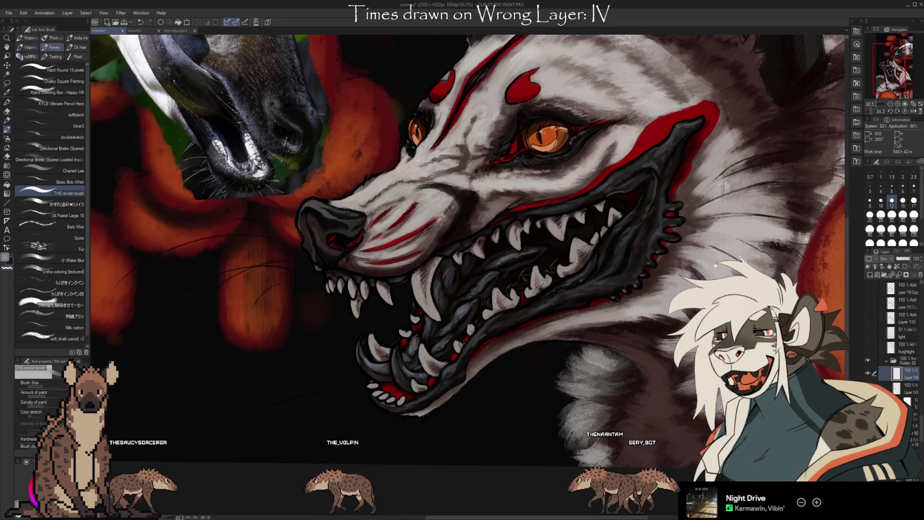
{"action": "scroll", "coordinate": [722, 238], "scroll_direction": "down", "scroll_amount": 1}
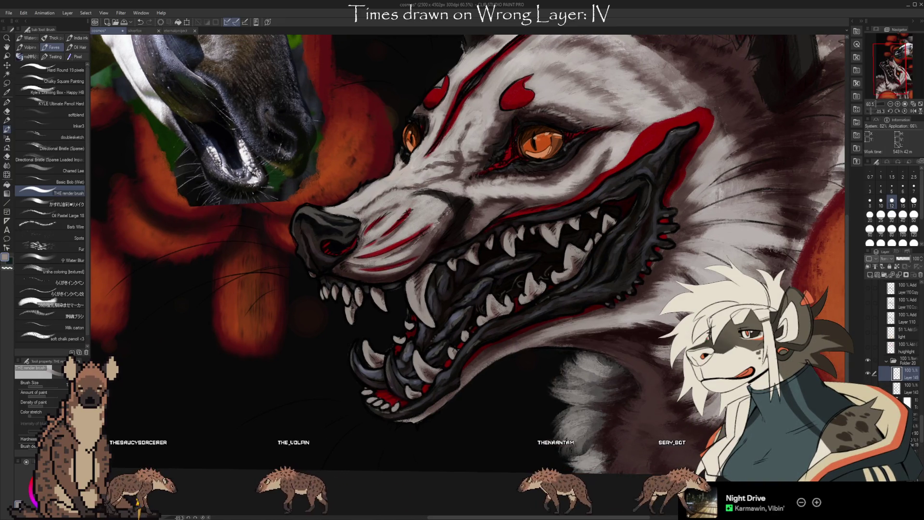
{"action": "scroll", "coordinate": [905, 361], "scroll_direction": "down", "scroll_amount": 3}
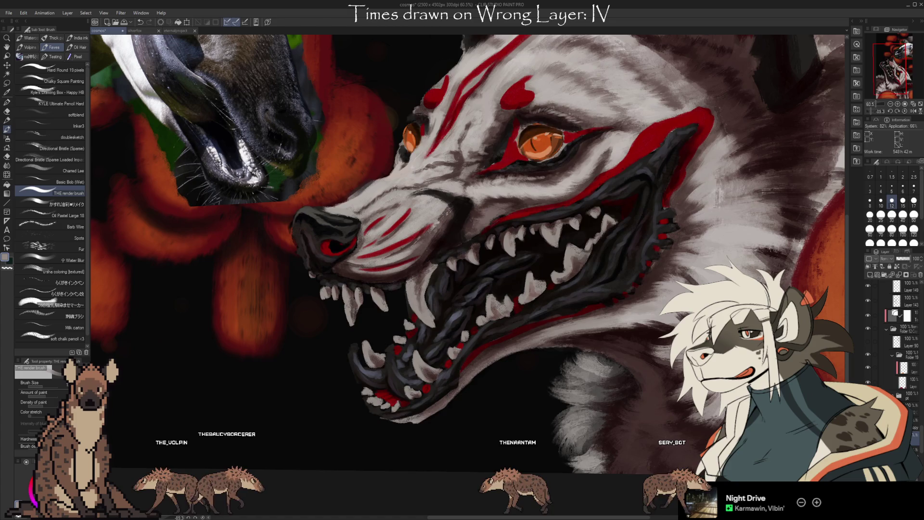
{"action": "scroll", "coordinate": [901, 347], "scroll_direction": "up", "scroll_amount": 5}
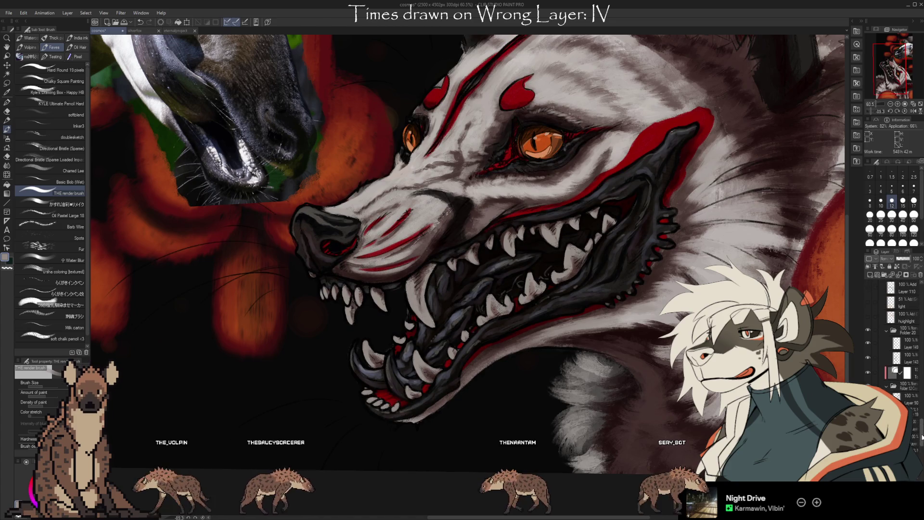
{"action": "left_click", "coordinate": [905, 397]}
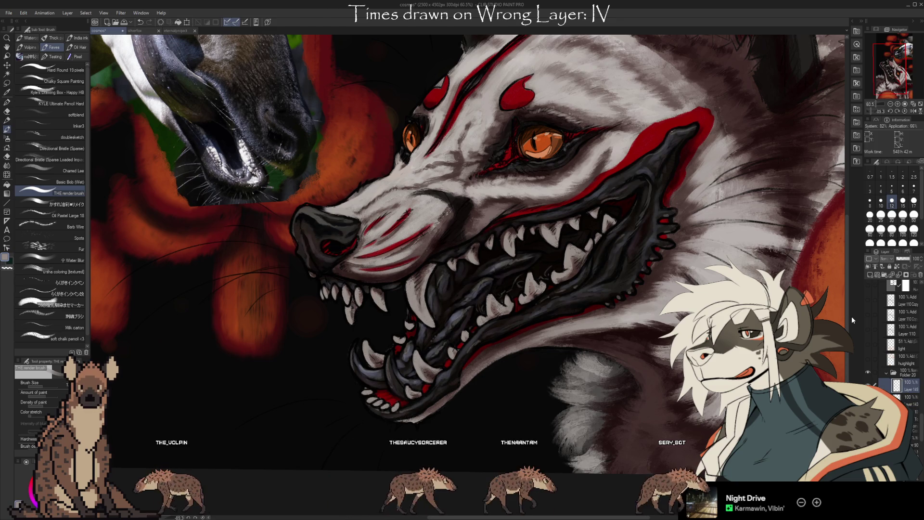
{"action": "left_click", "coordinate": [674, 221], "text": "alt"}
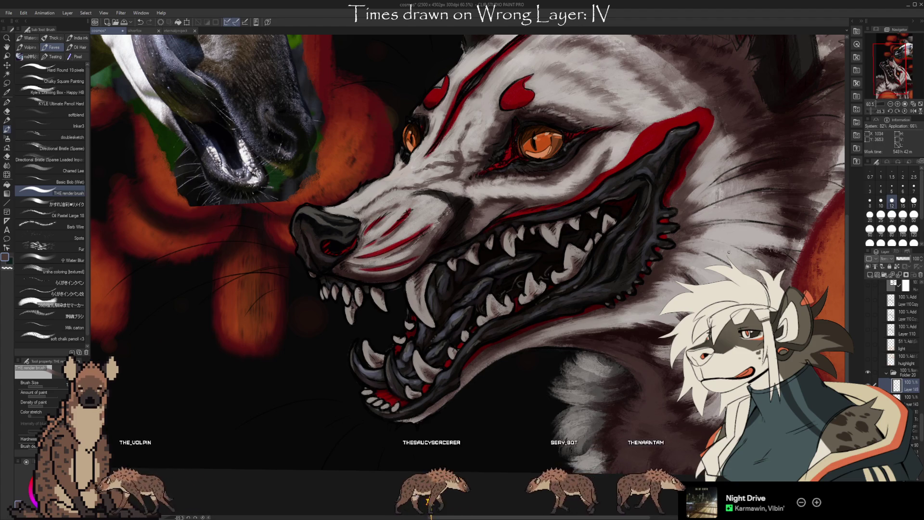
{"action": "scroll", "coordinate": [729, 251], "scroll_direction": "up", "scroll_amount": 1}
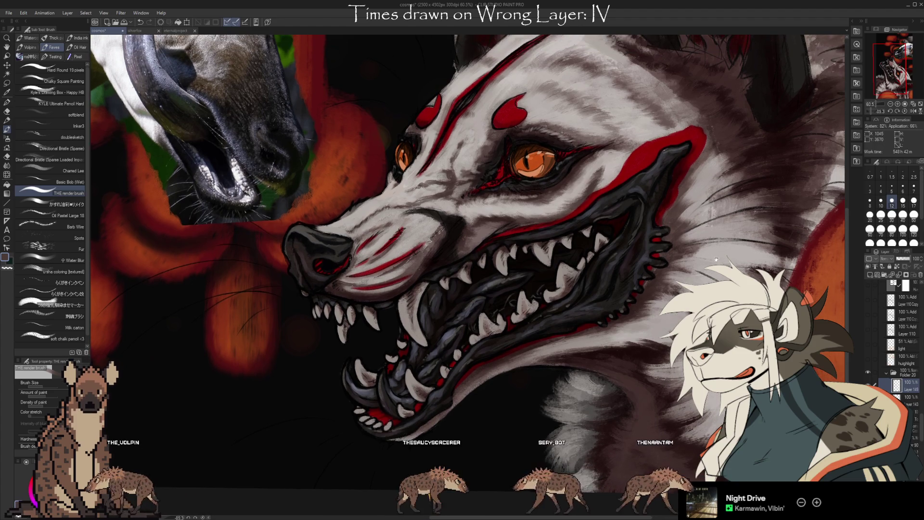
- Sample a muted mauve-grey from beside the beast's mouth
{"action": "left_click", "coordinate": [668, 252], "text": "alt"}
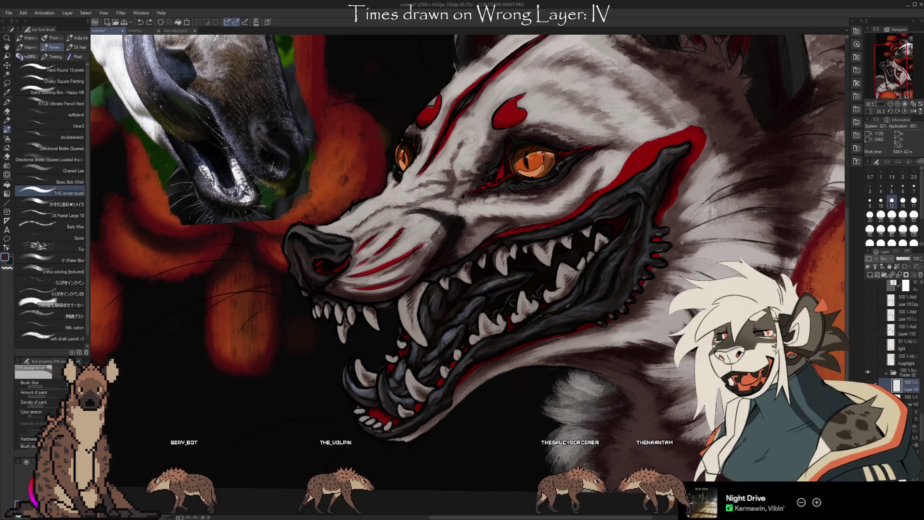
{"action": "key", "text": "i"}
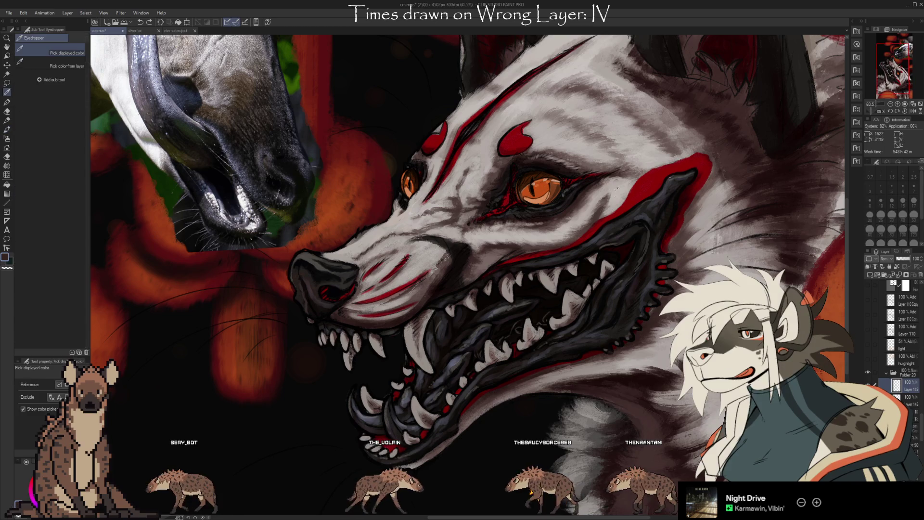
{"action": "key", "text": "b"}
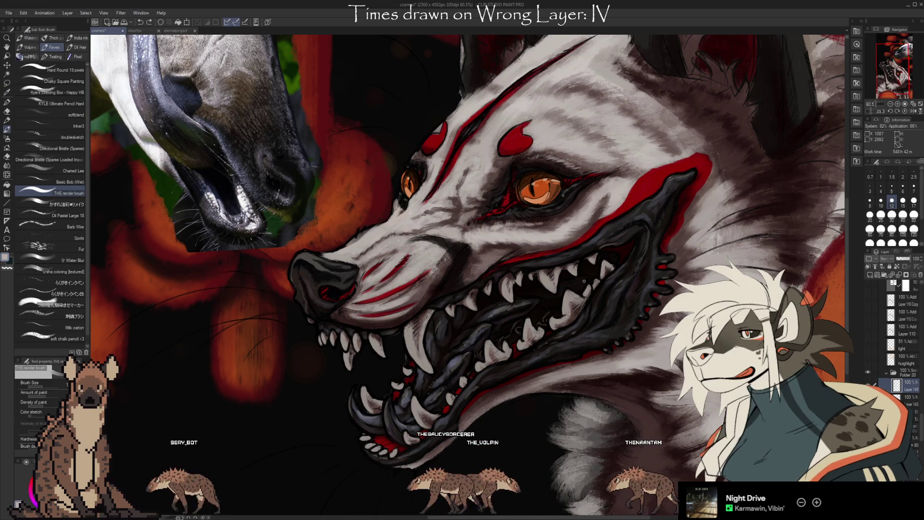
- Reframe the beast's head in view and return to the Oil Pastel Large 18 brush
{"action": "mouse_move", "coordinate": [689, 225]}
{"action": "left_mouse_down"}
{"action": "mouse_move", "coordinate": [642, 219]}
{"action": "mouse_move", "coordinate": [628, 203]}
{"action": "mouse_move", "coordinate": [656, 218]}
{"action": "mouse_move", "coordinate": [657, 277]}
{"action": "left_mouse_up"}
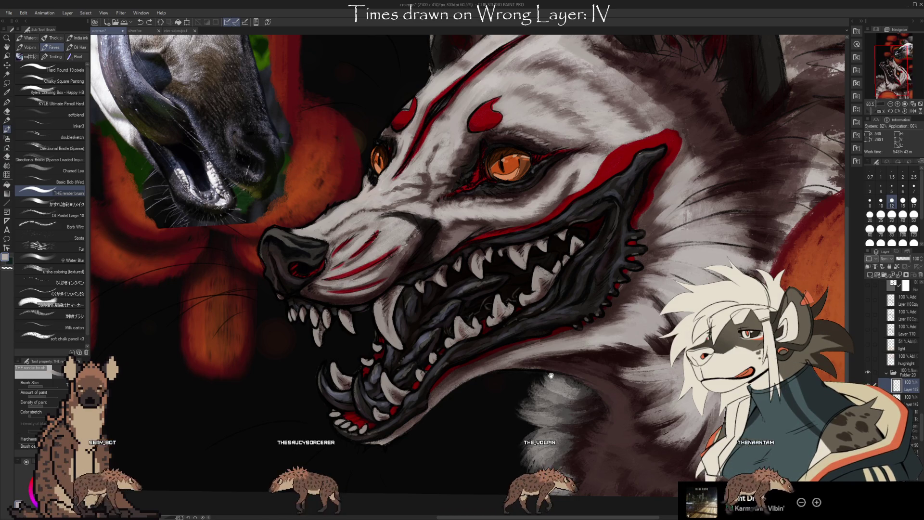
{"action": "mouse_move", "coordinate": [554, 370]}
{"action": "left_mouse_down"}
{"action": "mouse_move", "coordinate": [576, 368]}
{"action": "mouse_move", "coordinate": [553, 370]}
{"action": "left_mouse_up"}
{"action": "left_click_drag", "start_coordinate": [502, 407], "coordinate": [521, 388]}
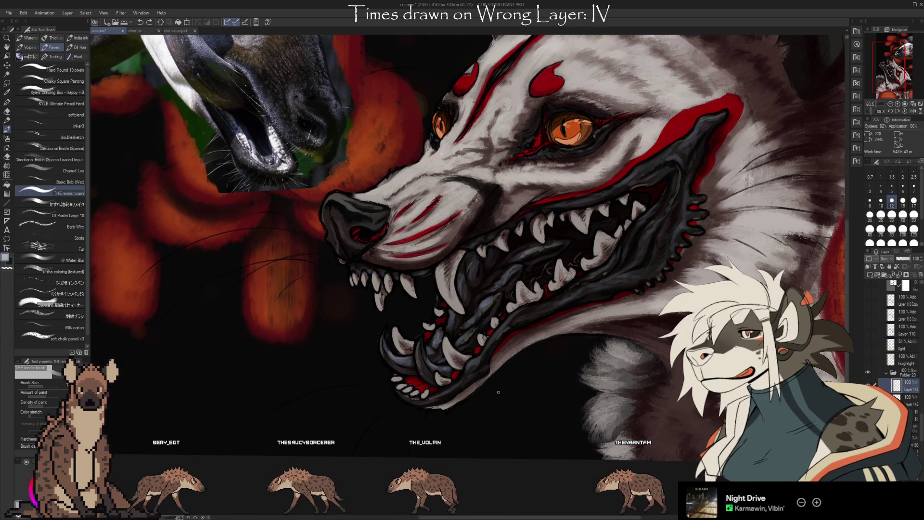
{"action": "left_click_drag", "start_coordinate": [522, 348], "coordinate": [573, 349]}
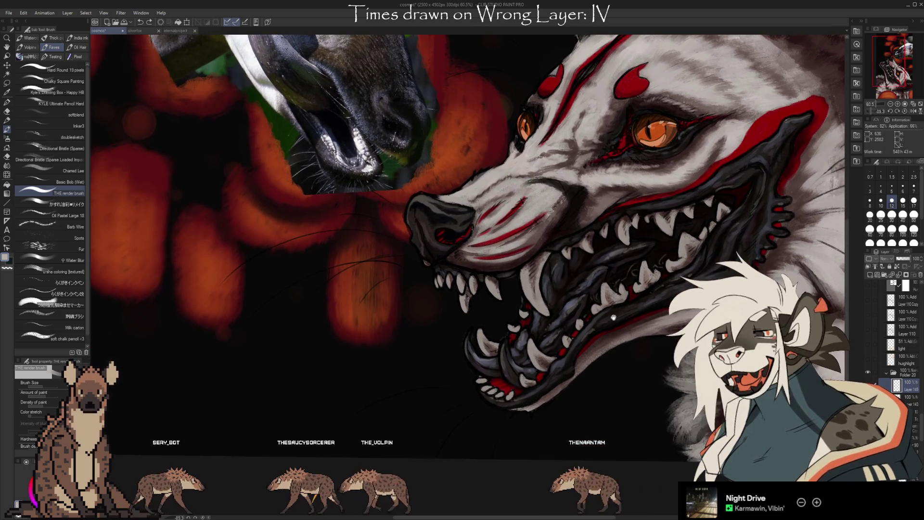
{"action": "left_click_drag", "start_coordinate": [621, 226], "coordinate": [580, 289]}
{"action": "mouse_move", "coordinate": [649, 282]}
{"action": "left_mouse_down"}
{"action": "mouse_move", "coordinate": [642, 322]}
{"action": "mouse_move", "coordinate": [640, 304]}
{"action": "left_mouse_up"}
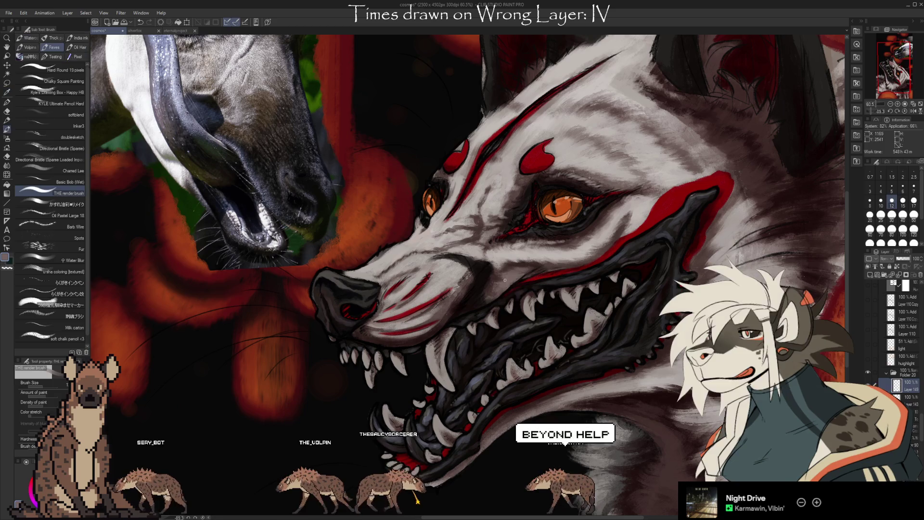
{"action": "key", "text": "2"}
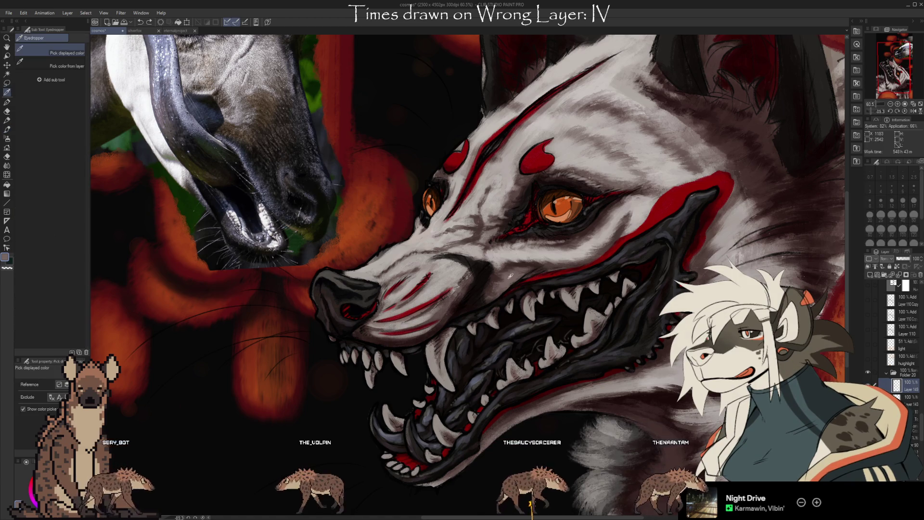
- Sample dark, grey-brown and mauve-grey tones from the muzzle fur, then zoom out to 54.4%
{"action": "left_click", "coordinate": [501, 287], "text": "alt"}
{"action": "left_click", "coordinate": [491, 286], "text": "alt"}
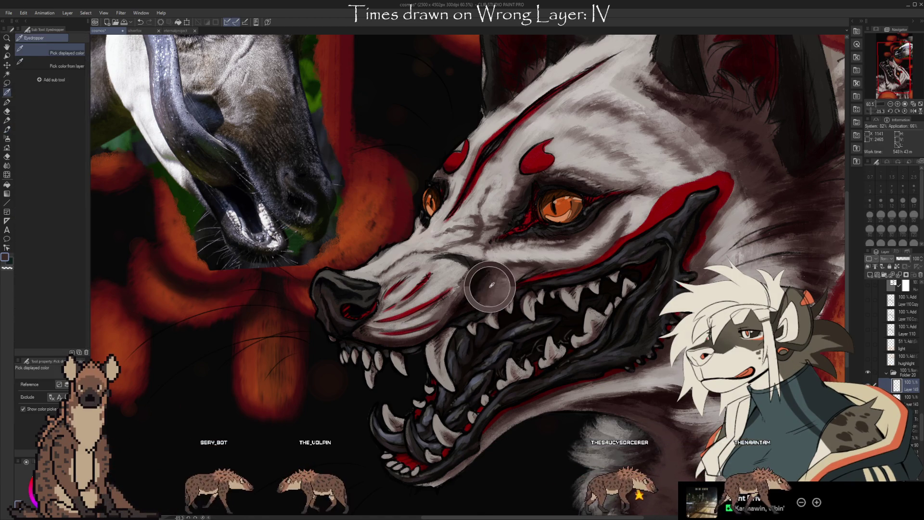
{"action": "left_click", "coordinate": [497, 291], "text": "alt"}
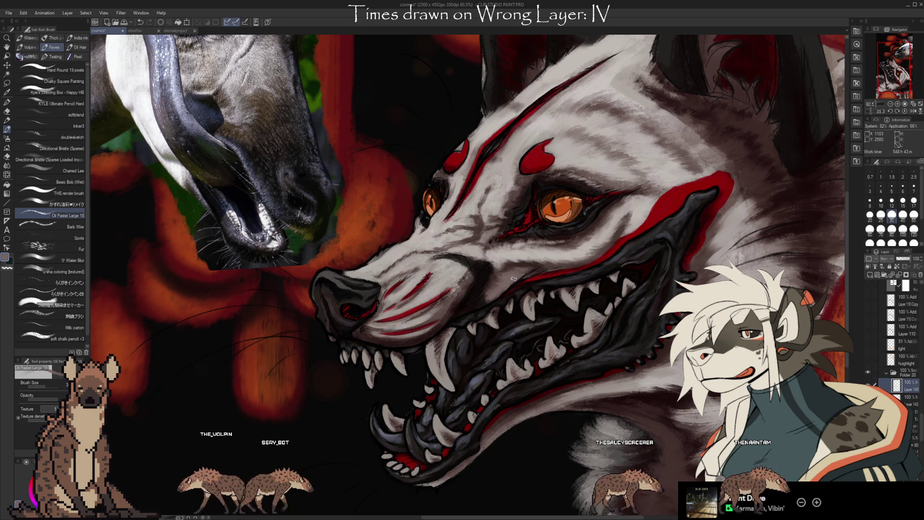
{"action": "left_click", "coordinate": [534, 260], "text": "alt"}
{"action": "left_click", "coordinate": [535, 263], "text": "alt"}
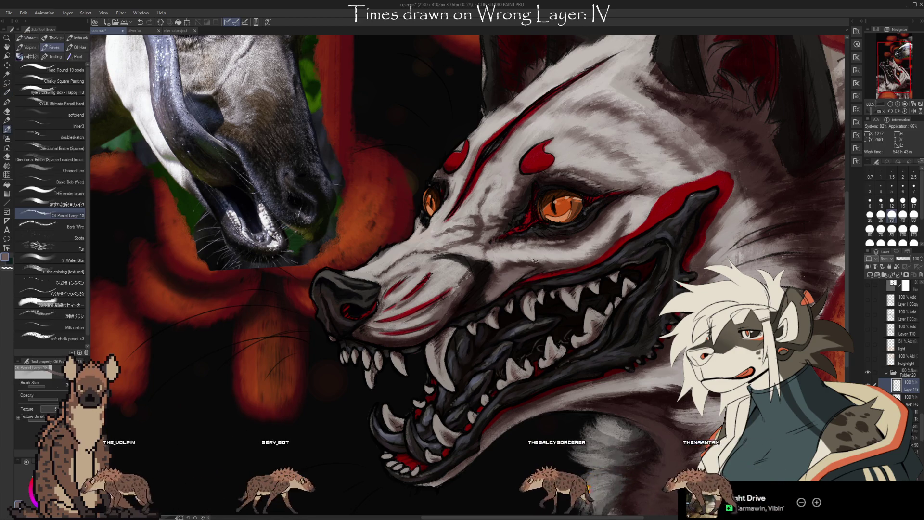
{"action": "left_click", "coordinate": [546, 270], "text": "alt"}
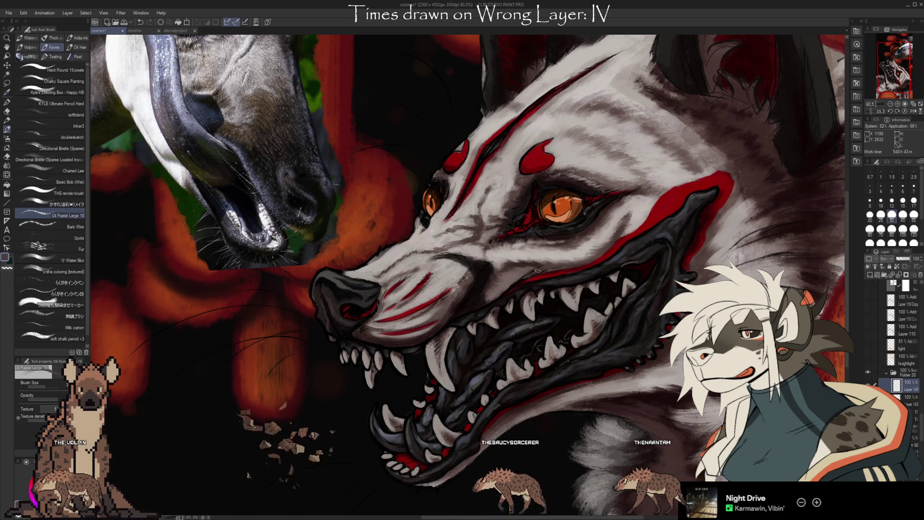
{"action": "left_click", "coordinate": [526, 278], "text": "alt"}
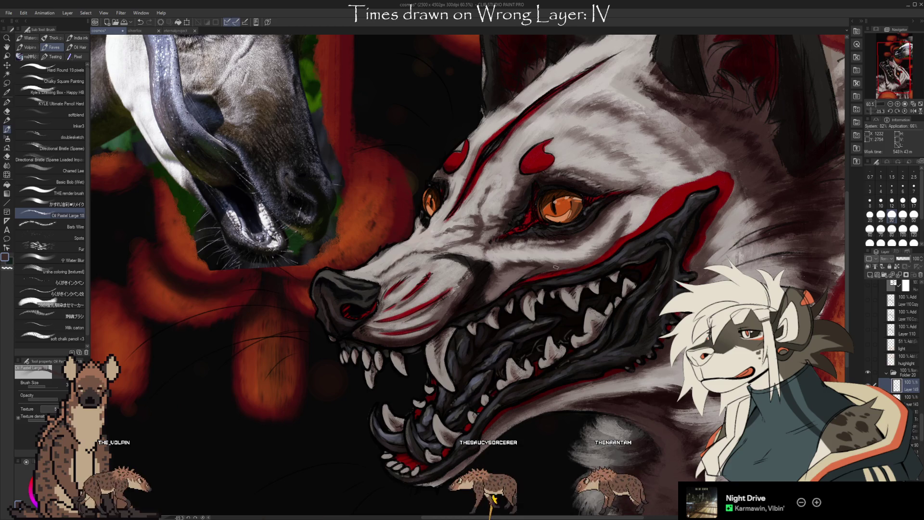
{"action": "left_click", "coordinate": [523, 272], "text": "alt"}
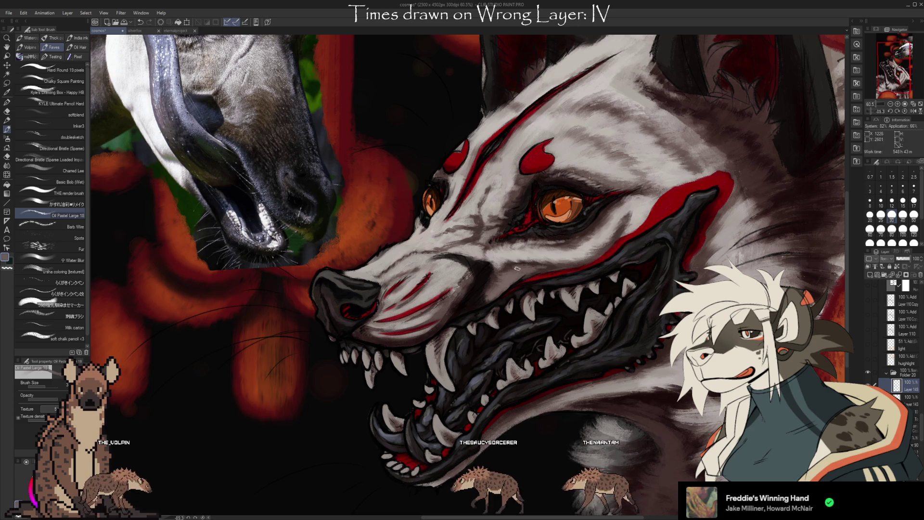
{"action": "left_click", "coordinate": [500, 279], "text": "alt"}
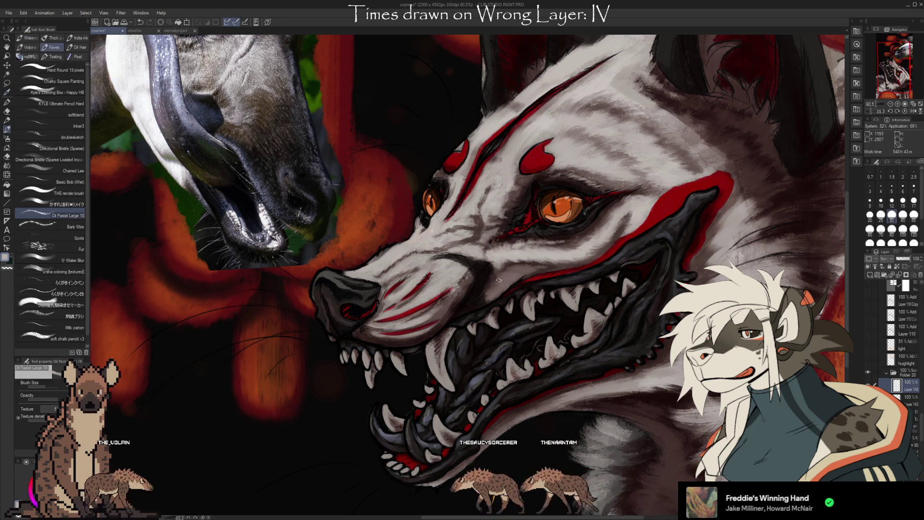
{"action": "scroll", "coordinate": [584, 232], "scroll_direction": "down", "scroll_amount": 1}
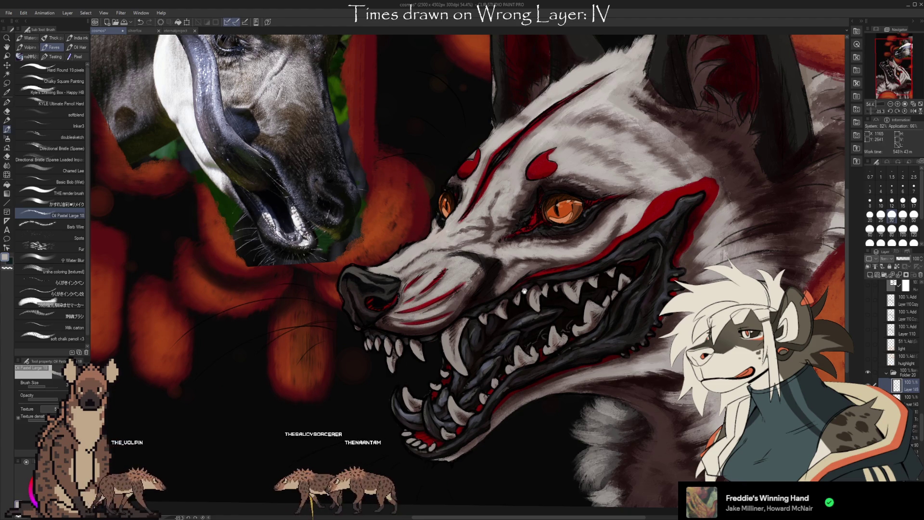
- Sample several light greys from the hyena's muzzle and cheek fur
{"action": "left_click_drag", "start_coordinate": [537, 251], "coordinate": [551, 253]}
{"action": "left_click_drag", "start_coordinate": [551, 299], "coordinate": [562, 293]}
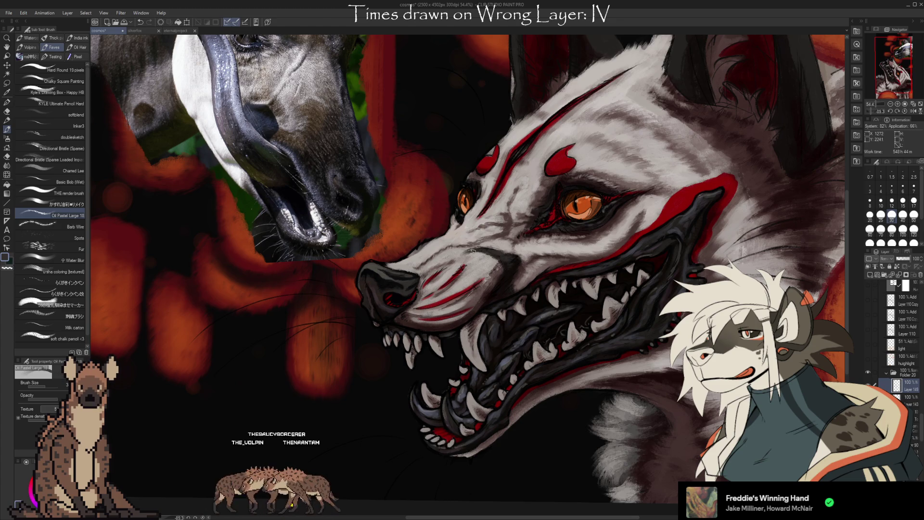
{"action": "left_click", "coordinate": [481, 247], "text": "alt"}
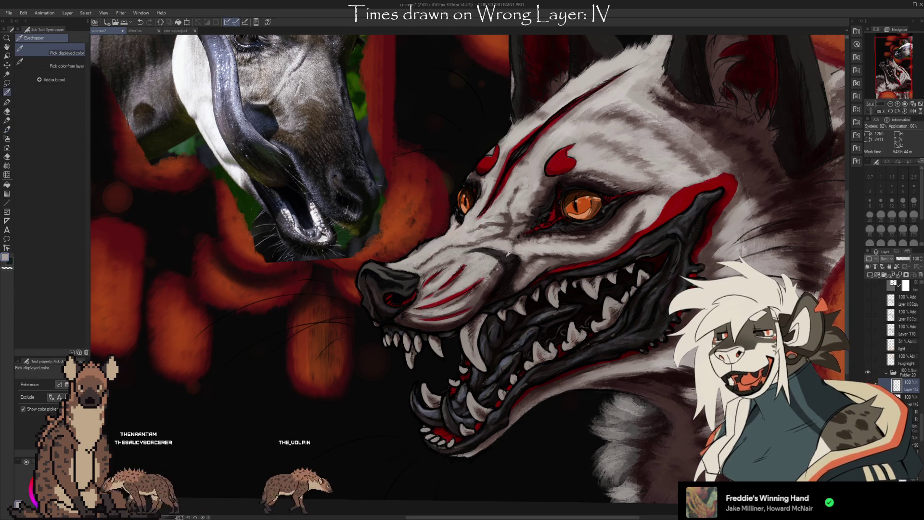
{"action": "left_click", "coordinate": [498, 255], "text": "alt"}
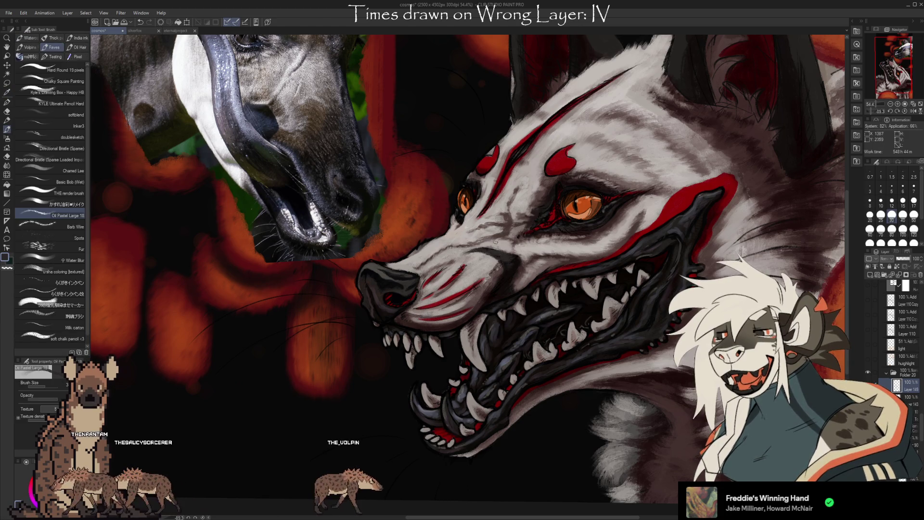
{"action": "left_click", "coordinate": [492, 249], "text": "alt"}
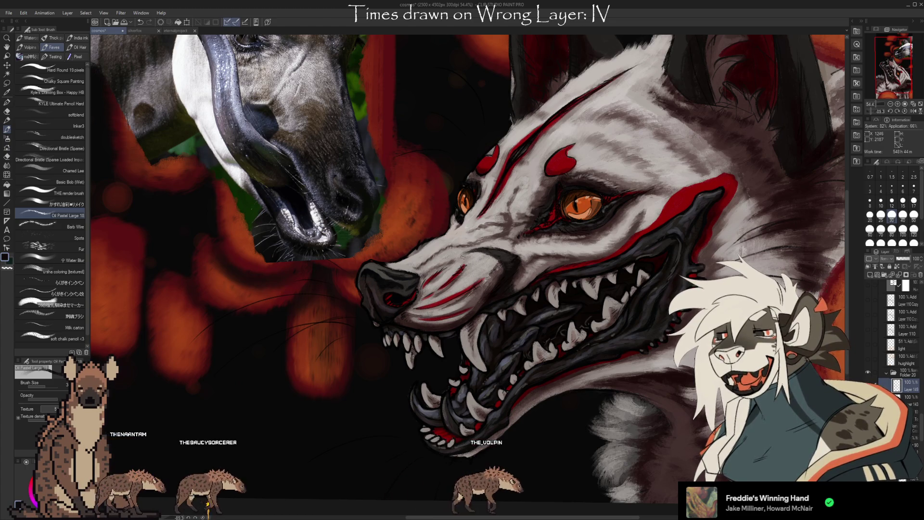
{"action": "left_click", "coordinate": [486, 250], "text": "alt"}
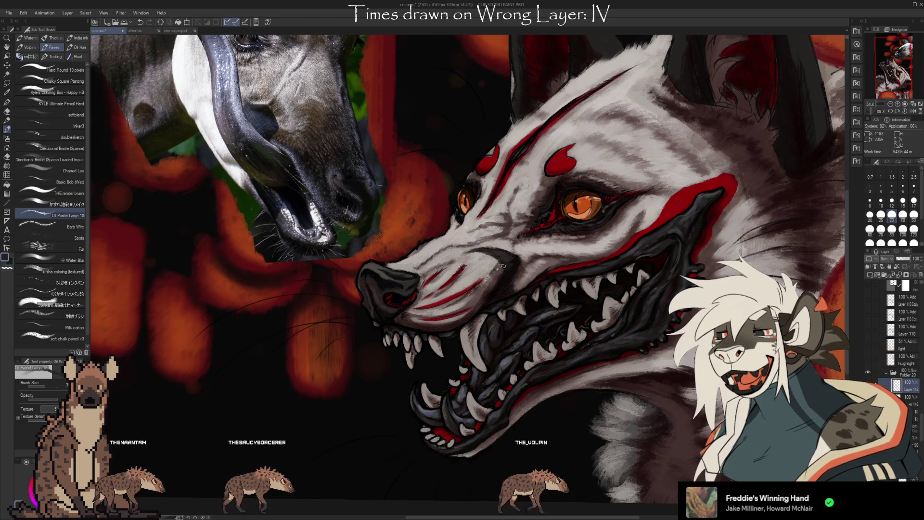
{"action": "left_click", "coordinate": [502, 265], "text": "alt"}
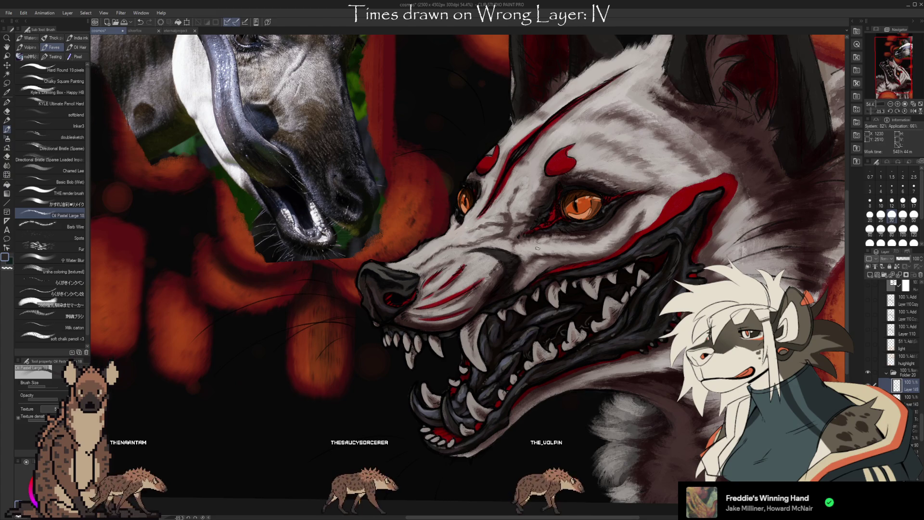
- Erase muzzle fur strokes with transparent colour and enlarge the brush from 30 to 70
{"action": "left_click_drag", "start_coordinate": [627, 242], "coordinate": [623, 322]}
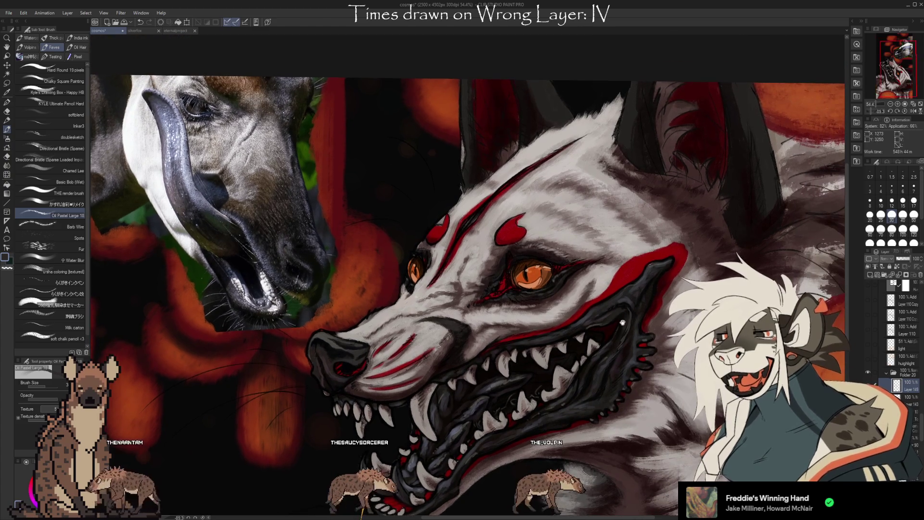
{"action": "scroll", "coordinate": [688, 337], "scroll_direction": "up", "scroll_amount": 3}
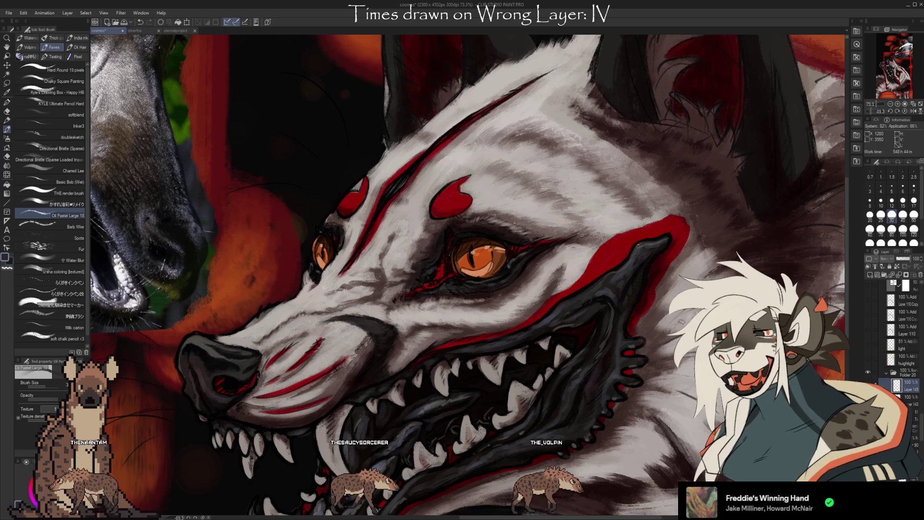
{"action": "left_click_drag", "start_coordinate": [637, 413], "coordinate": [704, 355]}
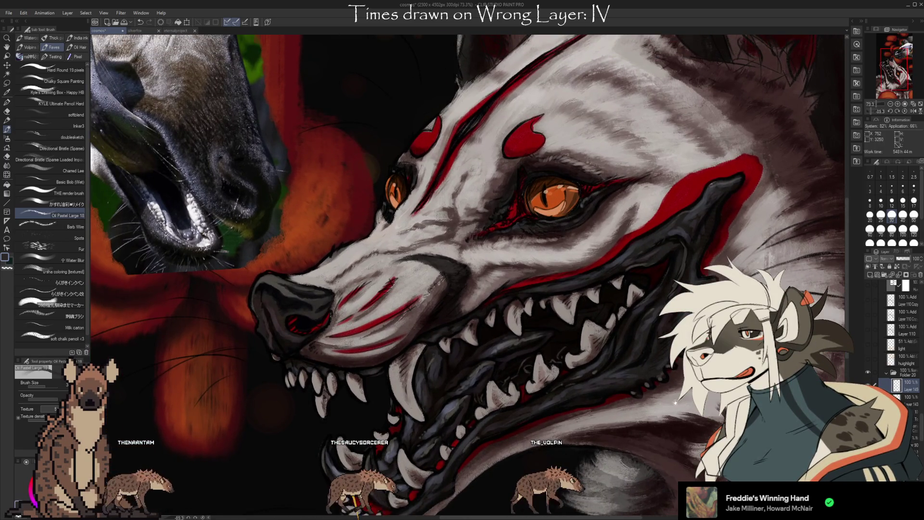
{"action": "left_click_drag", "start_coordinate": [675, 402], "coordinate": [692, 389]}
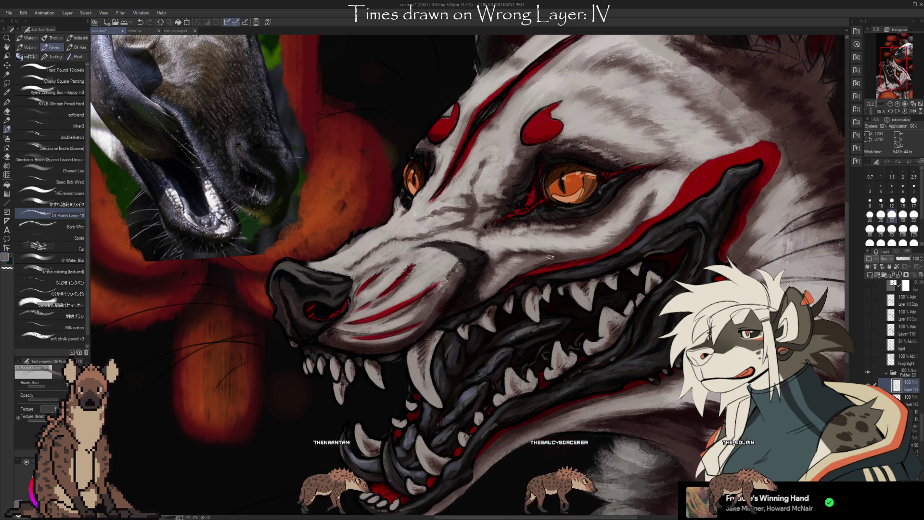
{"action": "key", "text": "c"}
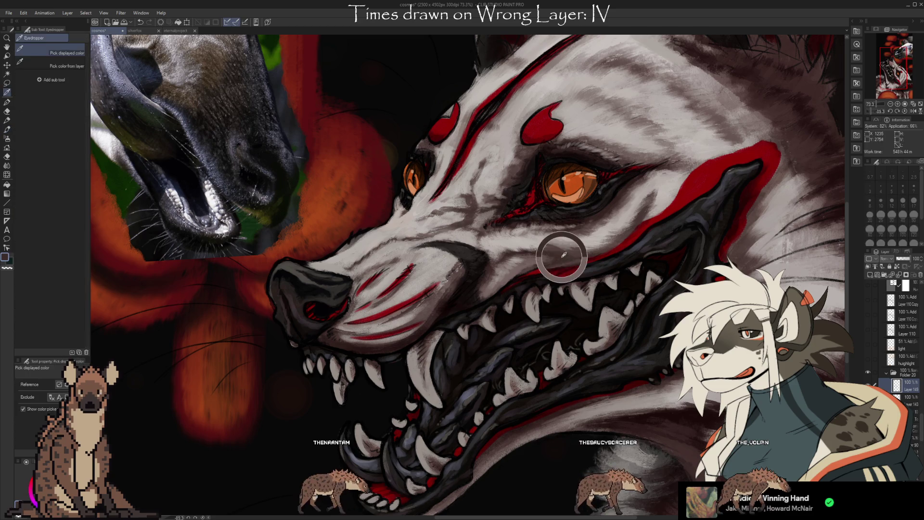
{"action": "key", "text": "c"}
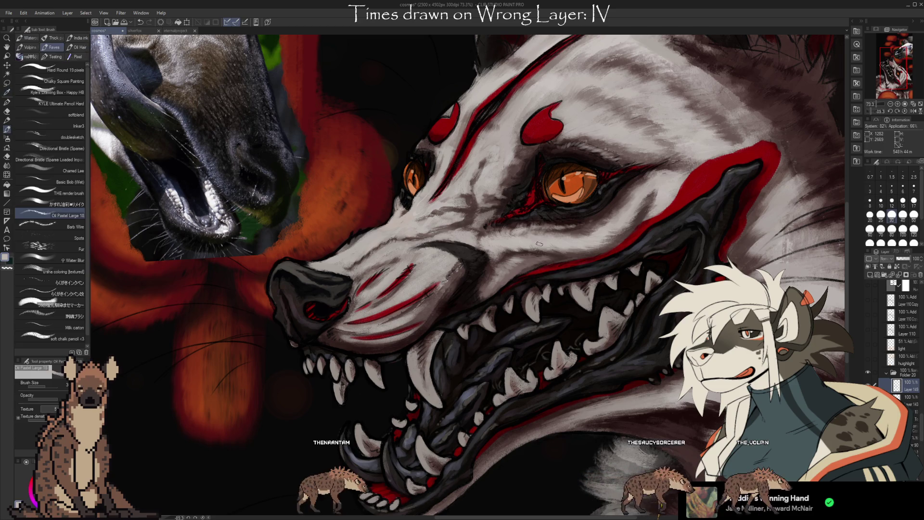
{"action": "key", "text": "c"}
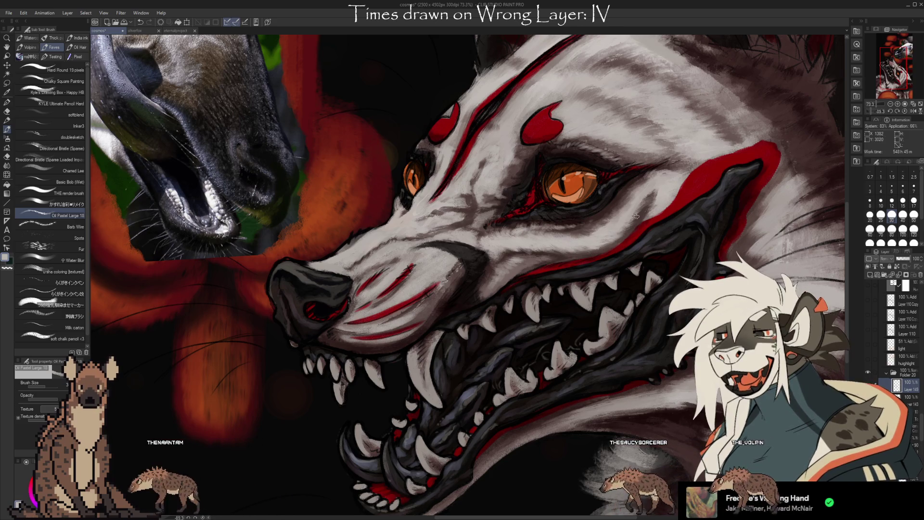
{"action": "key", "text": "bracketright"}
{"action": "key", "text": "bracketright"}
{"action": "key", "text": "bracketright"}
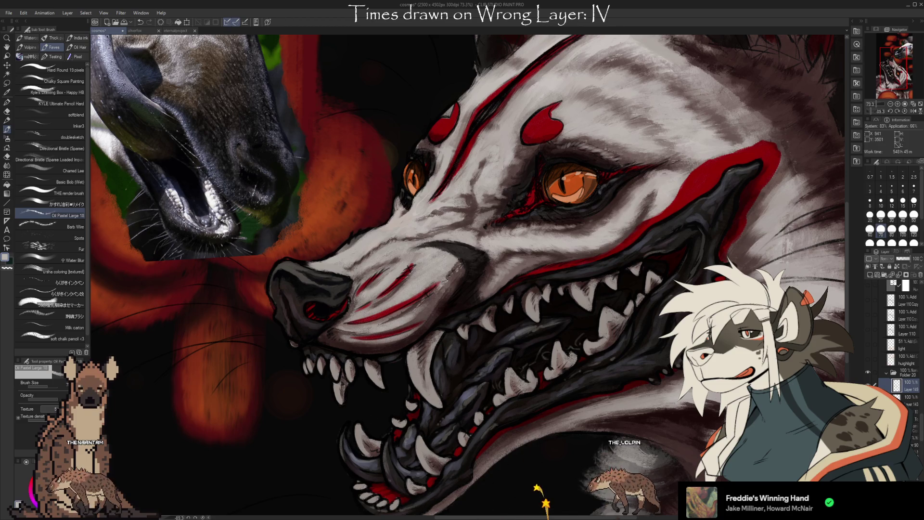
{"action": "left_click_drag", "start_coordinate": [697, 239], "coordinate": [644, 289]}
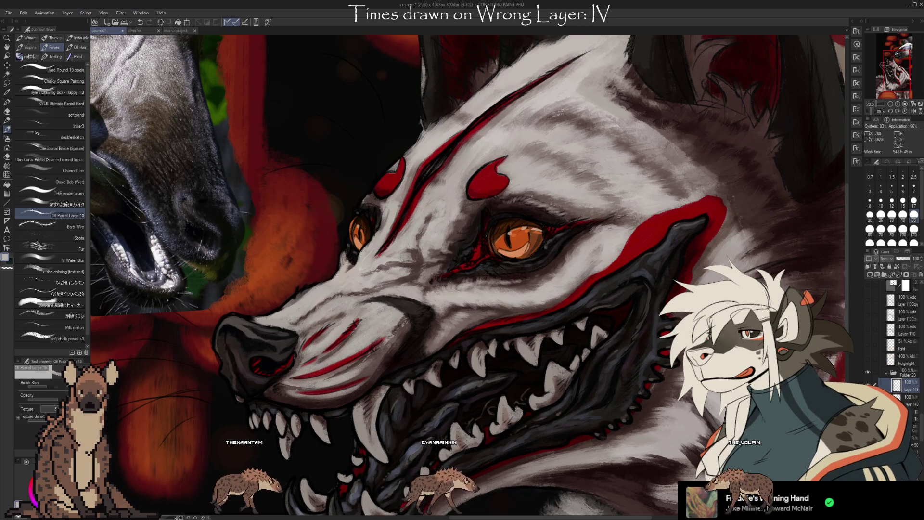
- Shade the jaw fur with a grey eyedropped from the canvas, ending on the dark area below
{"action": "key", "text": "i"}
{"action": "scroll", "coordinate": [603, 247], "scroll_direction": "down", "scroll_amount": 2}
{"action": "key", "text": "b"}
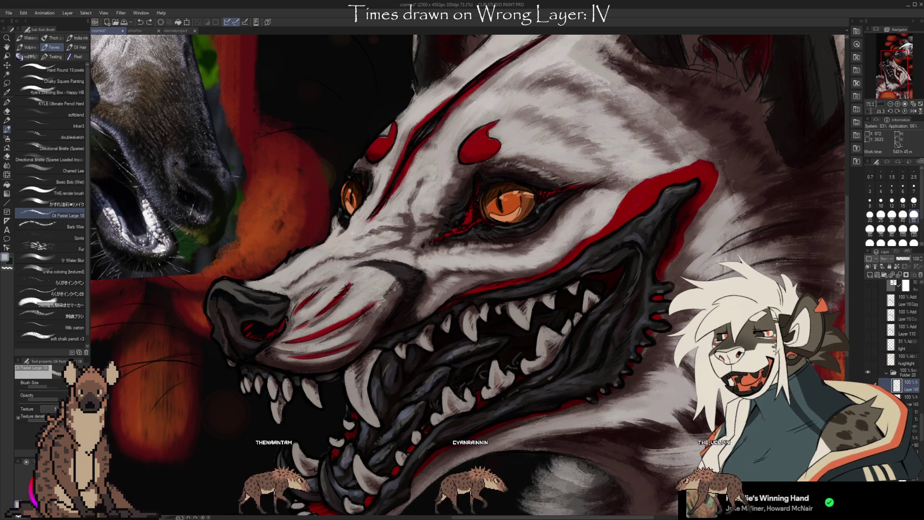
{"action": "mouse_move", "coordinate": [462, 260]}
{"action": "left_mouse_down"}
{"action": "mouse_move", "coordinate": [501, 217]}
{"action": "mouse_move", "coordinate": [559, 182]}
{"action": "left_mouse_up"}
{"action": "left_click_drag", "start_coordinate": [568, 363], "coordinate": [583, 362]}
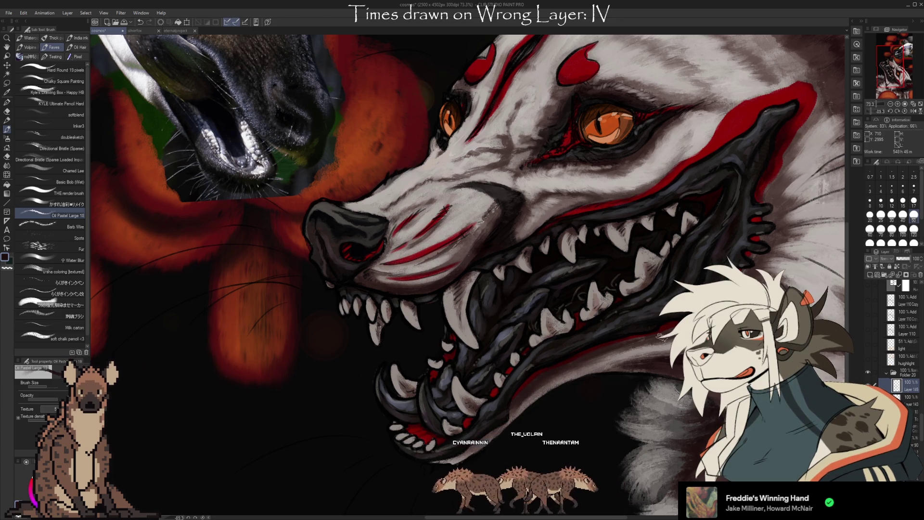
{"action": "left_click", "coordinate": [567, 381], "text": "alt"}
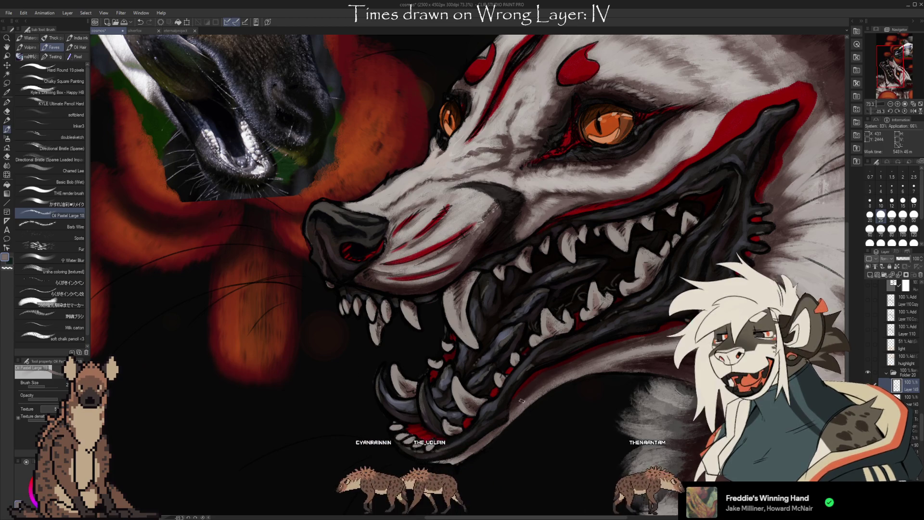
{"action": "mouse_move", "coordinate": [576, 454]}
{"action": "left_mouse_down"}
{"action": "mouse_move", "coordinate": [554, 417]}
{"action": "mouse_move", "coordinate": [643, 374]}
{"action": "left_mouse_up"}
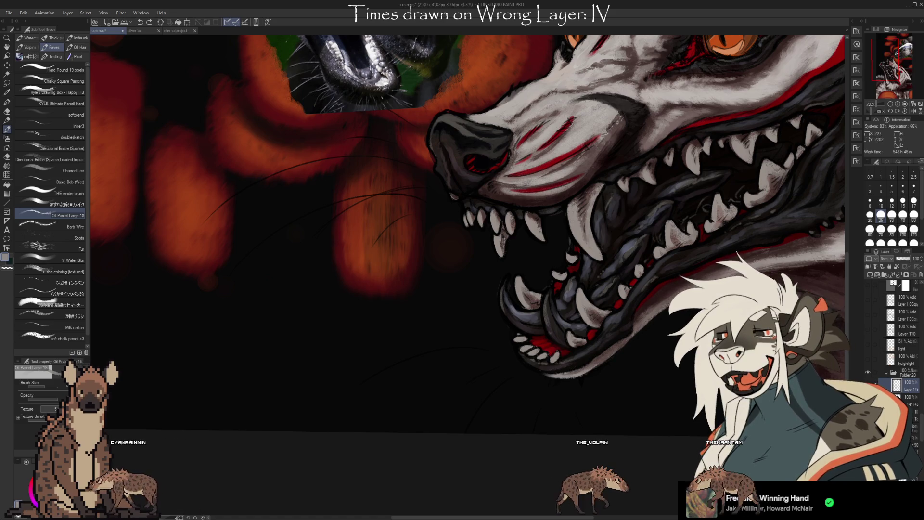
- Pan across the painting to show the whole face and red forehead markings
{"action": "left_click_drag", "start_coordinate": [594, 350], "coordinate": [581, 369]}
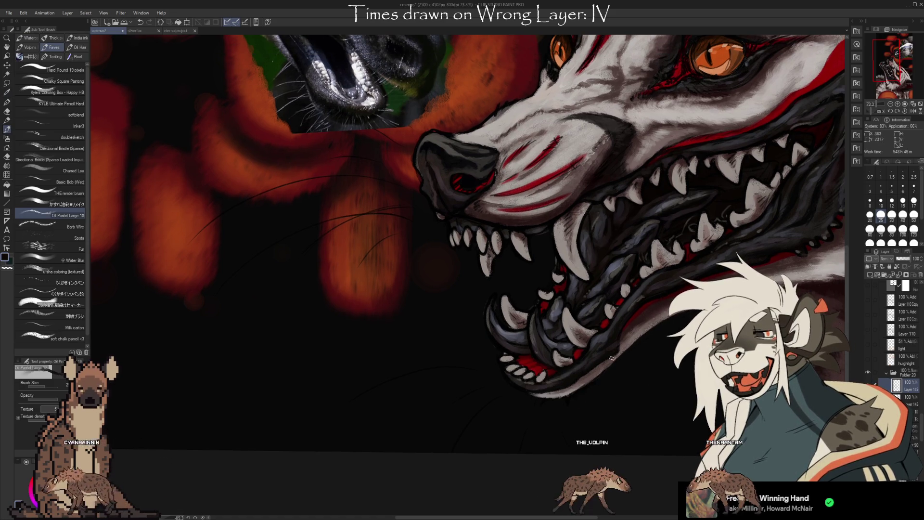
{"action": "left_click_drag", "start_coordinate": [581, 369], "coordinate": [572, 379]}
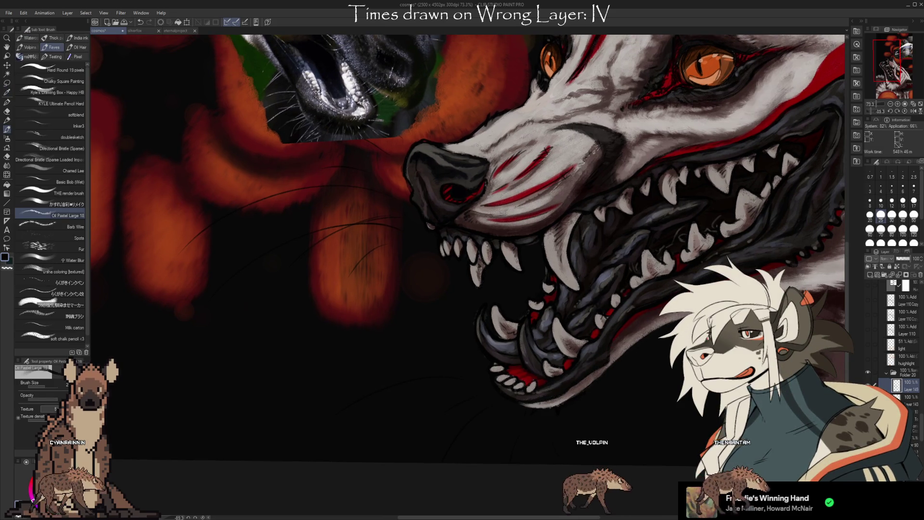
{"action": "left_click_drag", "start_coordinate": [664, 390], "coordinate": [633, 406]}
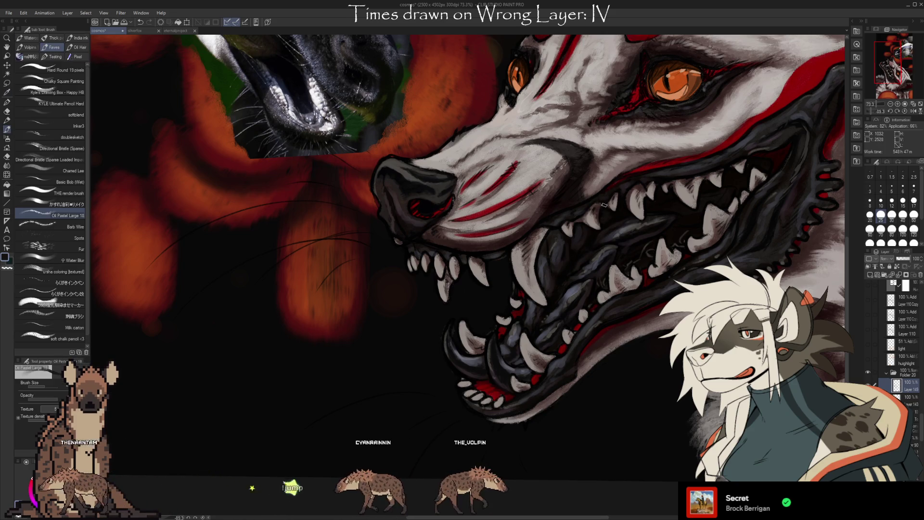
{"action": "left_click_drag", "start_coordinate": [713, 249], "coordinate": [633, 302]}
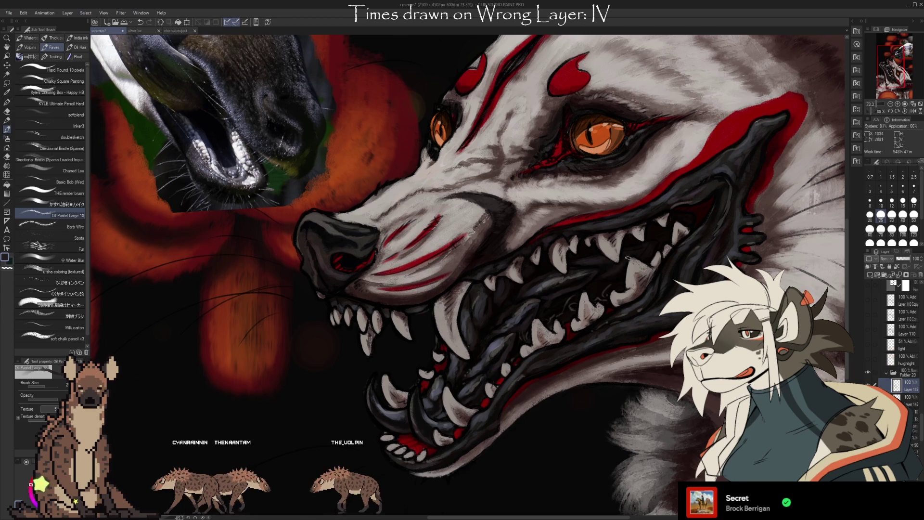
- Repaint the snarling teeth with colours repeatedly sampled from the teeth and mouth
{"action": "scroll", "coordinate": [627, 258], "scroll_direction": "up", "scroll_amount": 2}
{"action": "key", "text": "alt"}
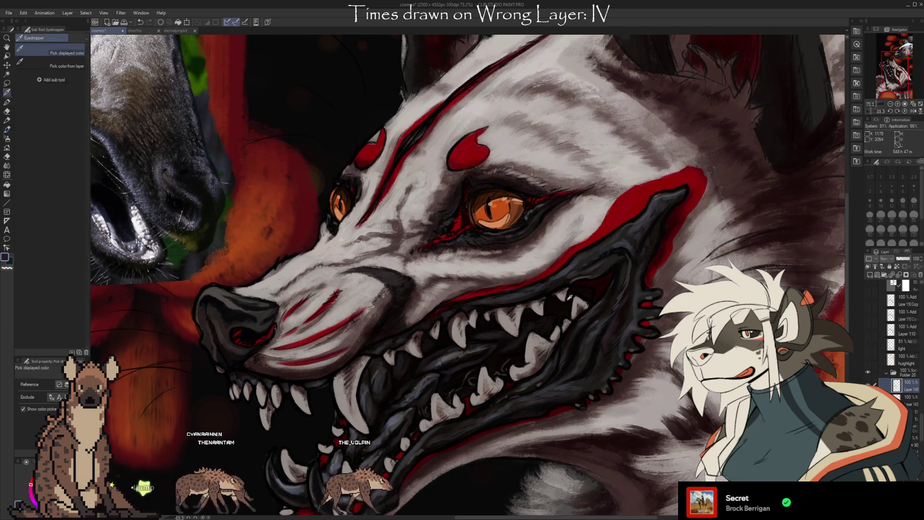
{"action": "left_click", "coordinate": [546, 331], "text": "alt"}
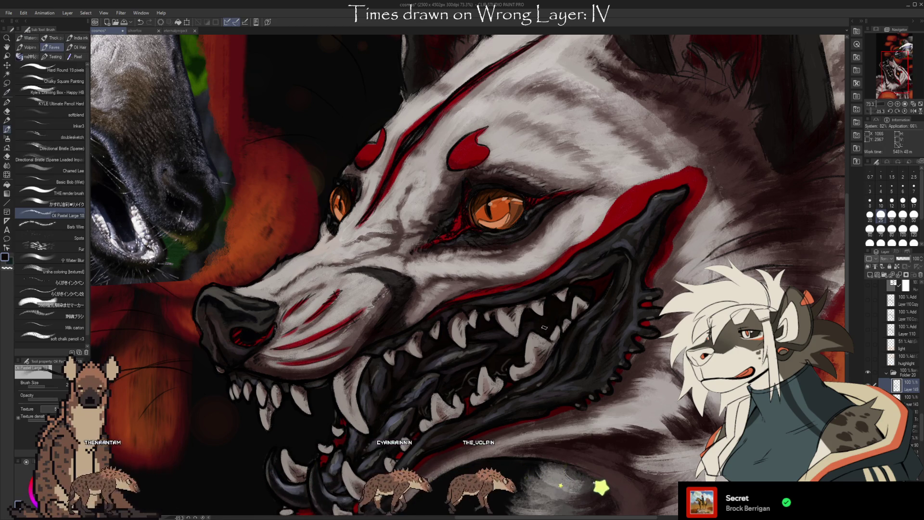
{"action": "left_click", "coordinate": [544, 328], "text": "alt"}
{"action": "left_click", "coordinate": [543, 329], "text": "alt"}
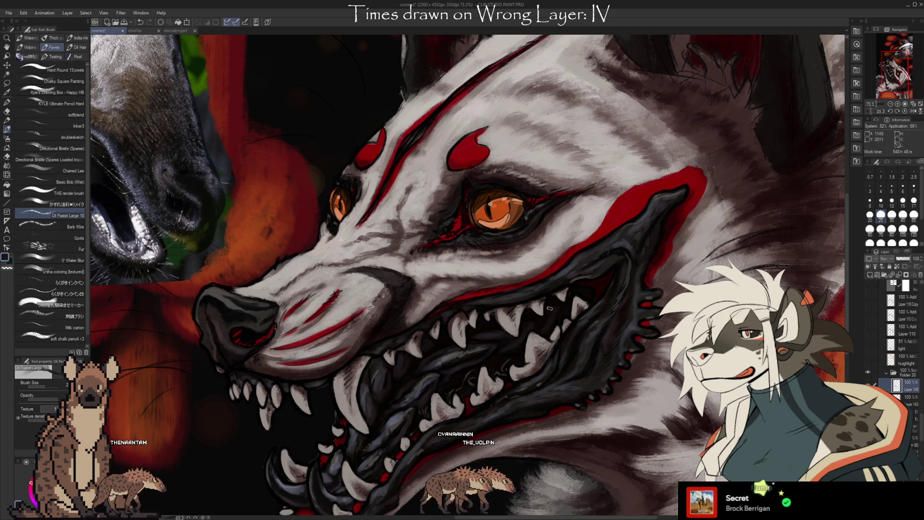
{"action": "left_click", "coordinate": [540, 327], "text": "alt"}
{"action": "left_click", "coordinate": [553, 319], "text": "alt"}
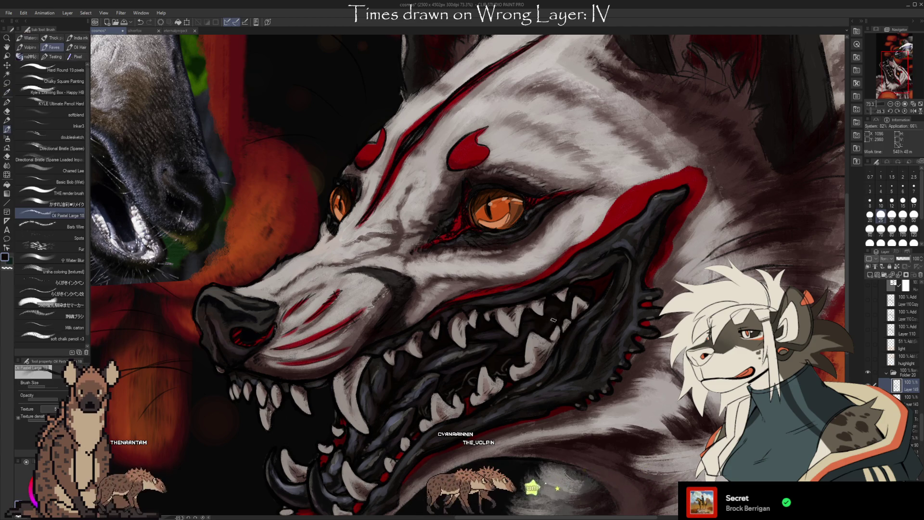
{"action": "left_click", "coordinate": [543, 327], "text": "alt"}
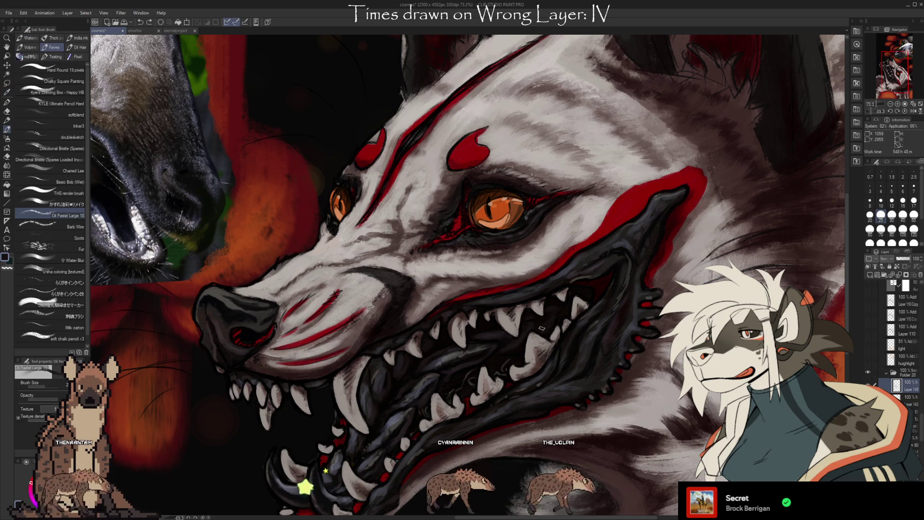
{"action": "left_click", "coordinate": [544, 323], "text": "alt"}
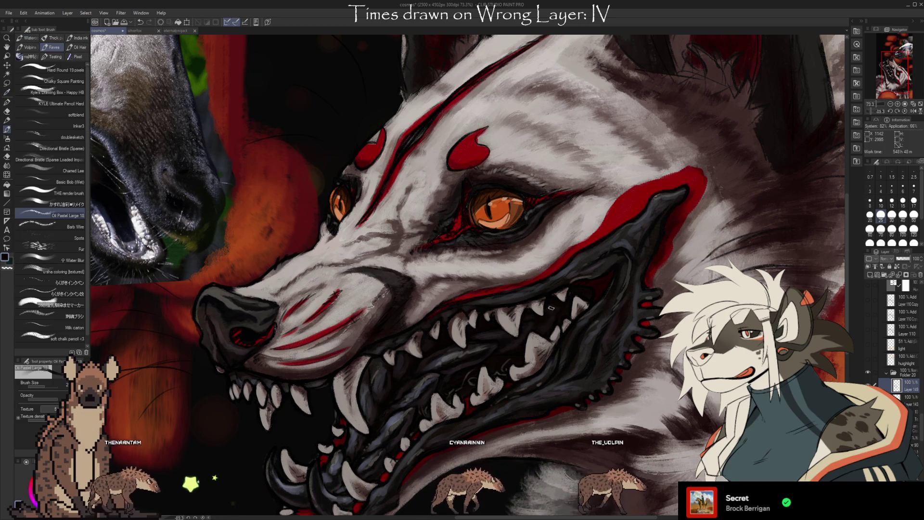
{"action": "left_click", "coordinate": [501, 340], "text": "alt"}
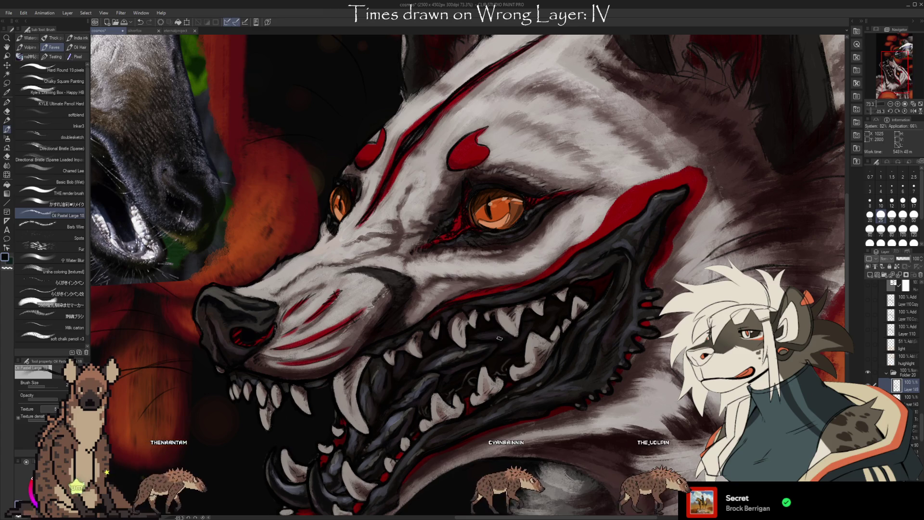
{"action": "left_click", "coordinate": [492, 337], "text": "alt"}
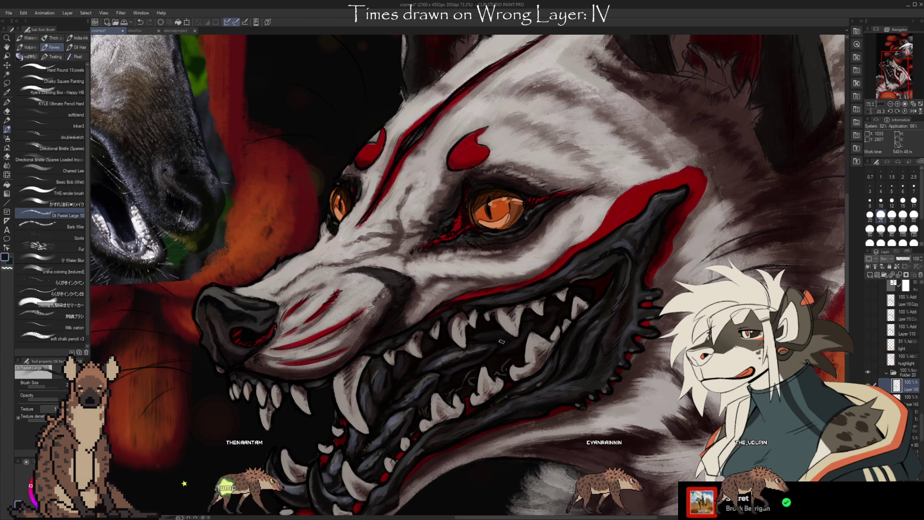
- Pan and zoom out to view the whole beast head
{"action": "left_click_drag", "start_coordinate": [535, 443], "coordinate": [568, 373]}
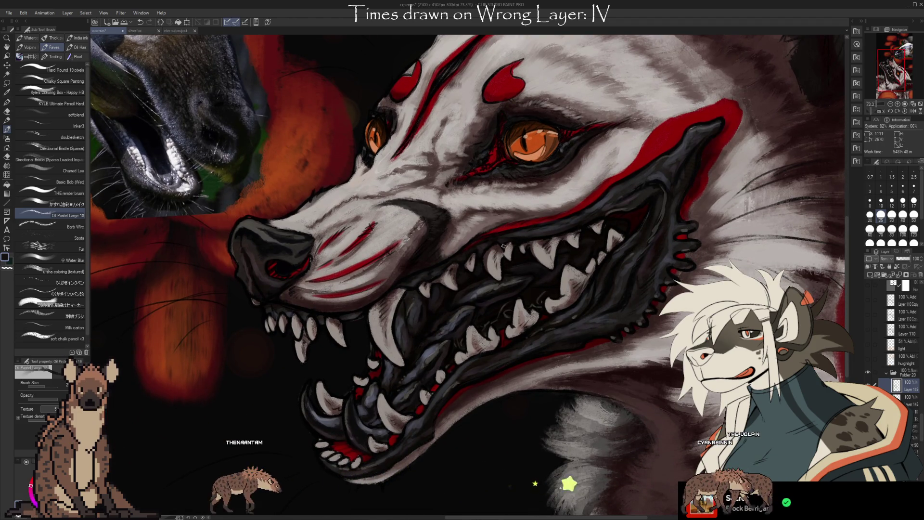
{"action": "left_click_drag", "start_coordinate": [582, 396], "coordinate": [594, 413]}
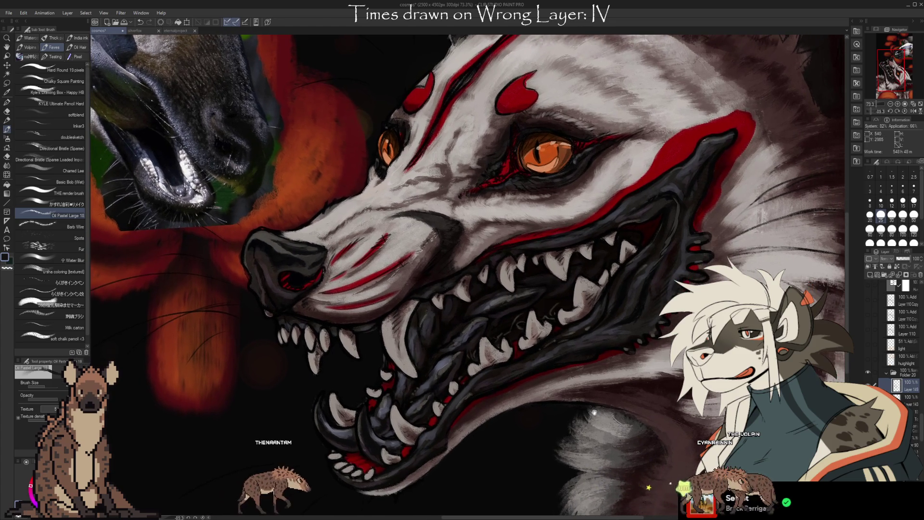
{"action": "mouse_move", "coordinate": [670, 380]}
{"action": "left_mouse_down"}
{"action": "mouse_move", "coordinate": [628, 407]}
{"action": "mouse_move", "coordinate": [667, 408]}
{"action": "mouse_move", "coordinate": [628, 398]}
{"action": "mouse_move", "coordinate": [637, 354]}
{"action": "left_mouse_up"}
{"action": "scroll", "coordinate": [636, 354], "scroll_direction": "down", "scroll_amount": 3}
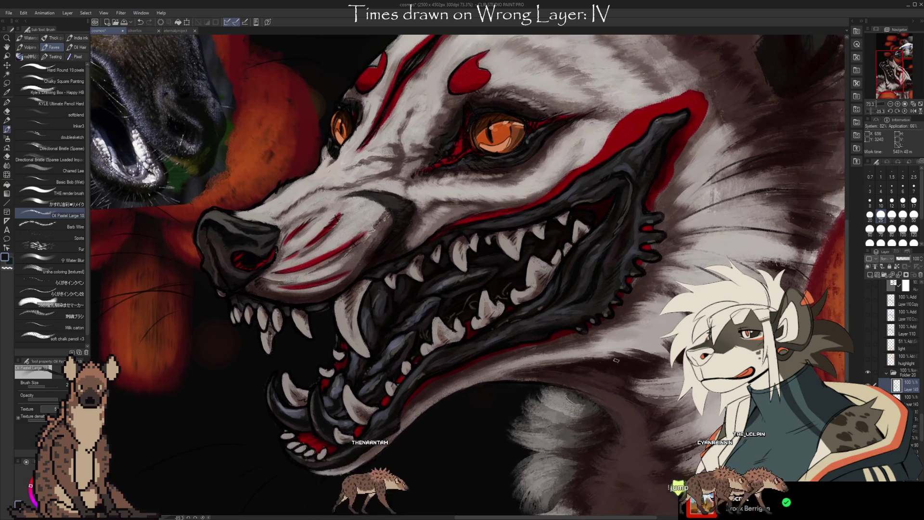
{"action": "scroll", "coordinate": [615, 381], "scroll_direction": "up", "scroll_amount": 2}
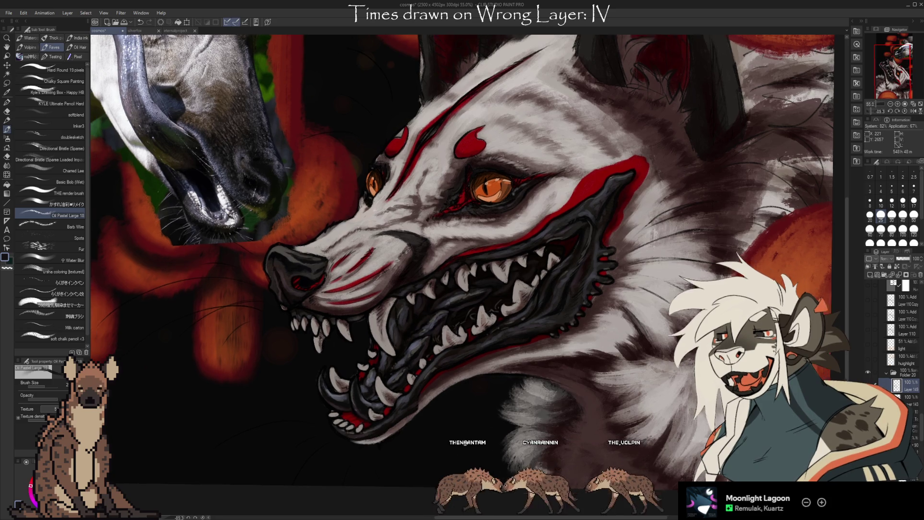
- Recentre the whole head and select the Kneaded eraser with E
{"action": "left_click_drag", "start_coordinate": [431, 476], "coordinate": [540, 399]}
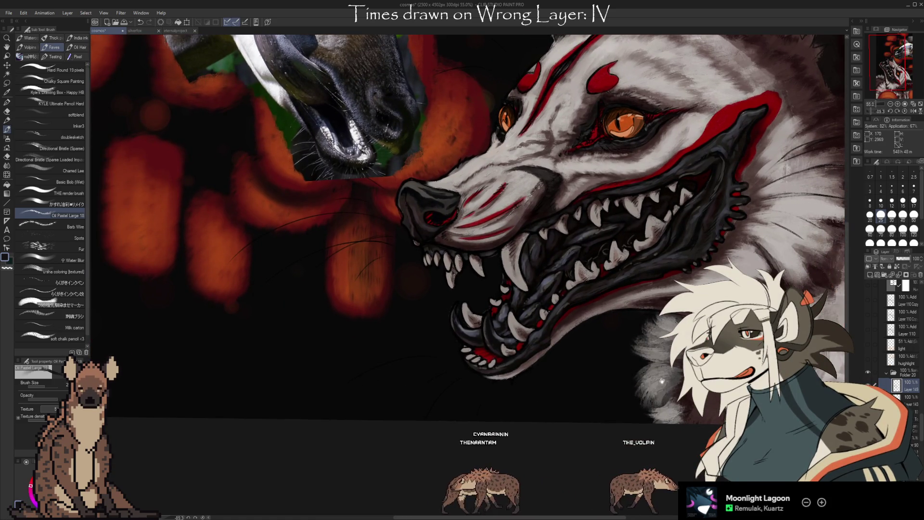
{"action": "left_click_drag", "start_coordinate": [662, 381], "coordinate": [638, 377]}
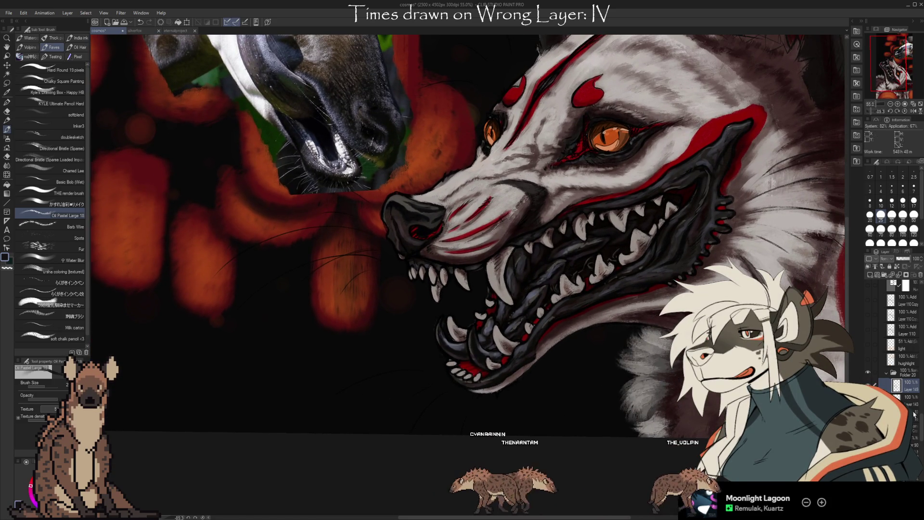
{"action": "scroll", "coordinate": [921, 428], "scroll_direction": "down", "scroll_amount": 10}
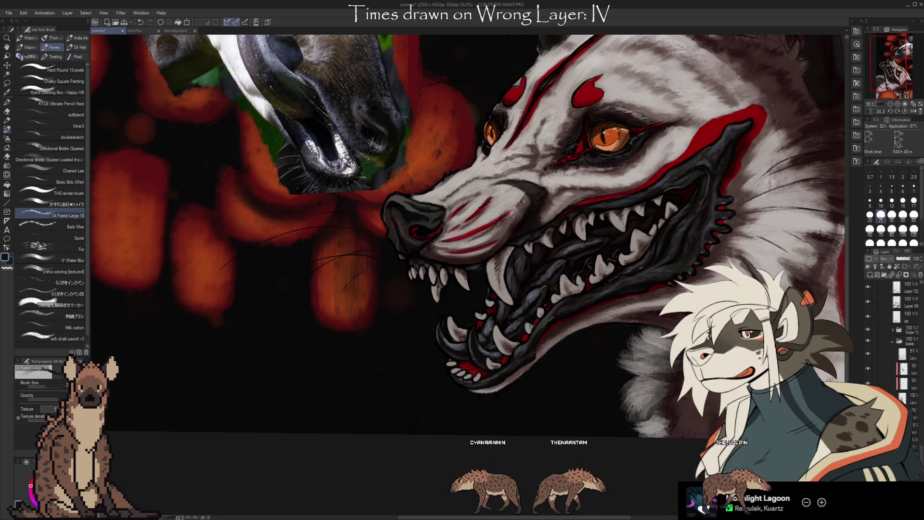
{"action": "key", "text": "e"}
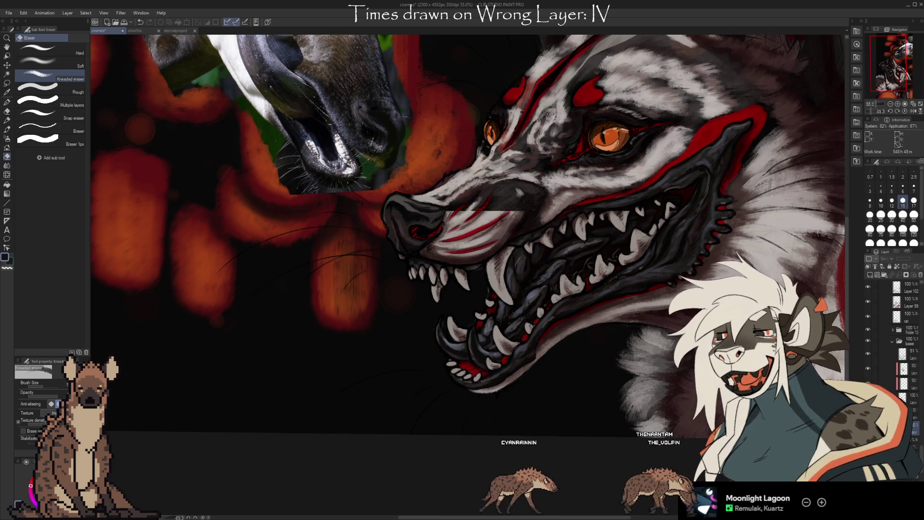
{"action": "scroll", "coordinate": [921, 457], "scroll_direction": "up", "scroll_amount": 4}
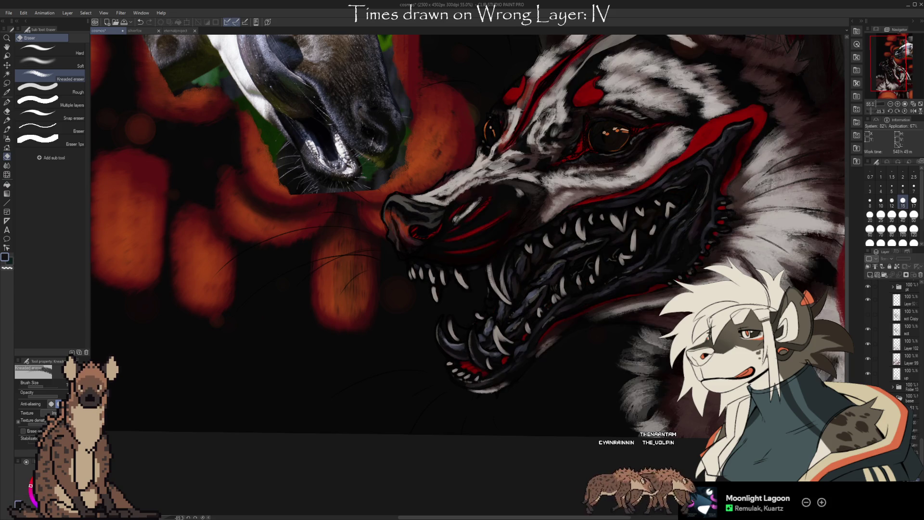
{"action": "scroll", "coordinate": [918, 436], "scroll_direction": "up", "scroll_amount": 5}
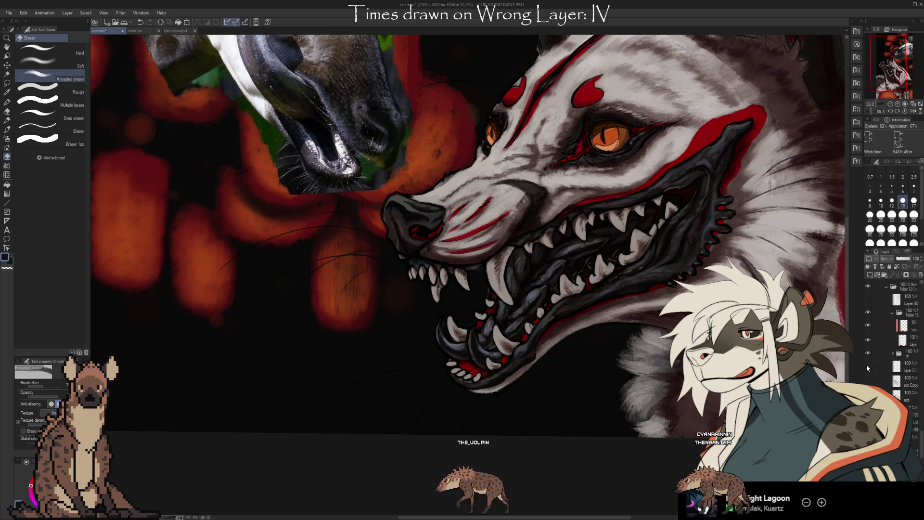
{"action": "scroll", "coordinate": [922, 433], "scroll_direction": "up", "scroll_amount": 2}
{"action": "scroll", "coordinate": [922, 433], "scroll_direction": "up", "scroll_amount": 1}
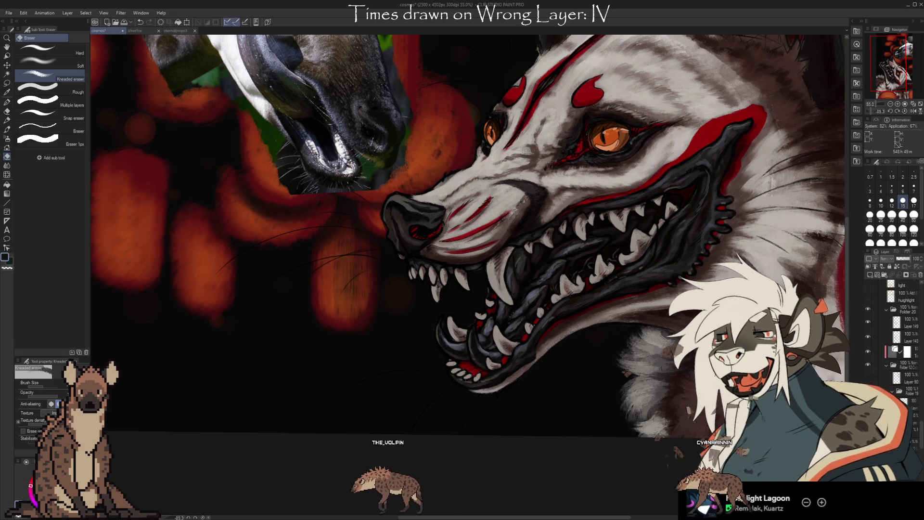
{"action": "left_click", "coordinate": [866, 364]}
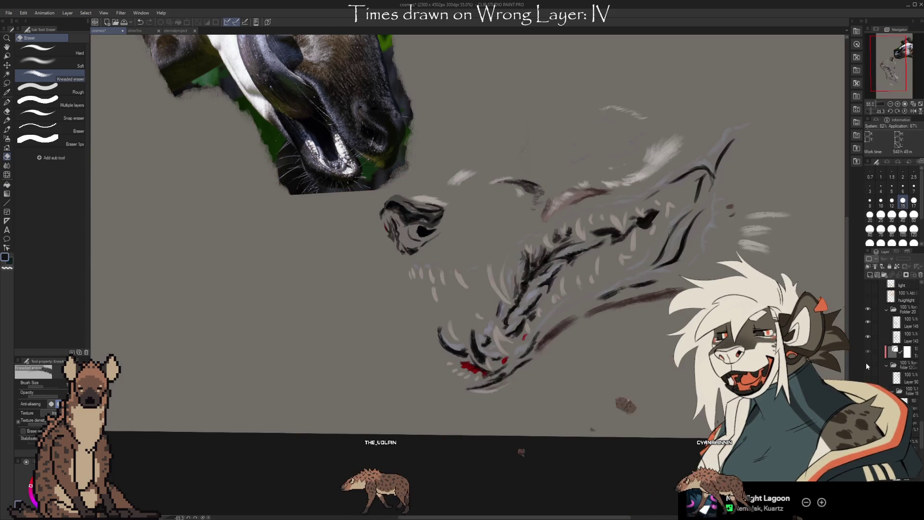
{"action": "left_click", "coordinate": [866, 365]}
{"action": "left_click", "coordinate": [866, 365]}
{"action": "left_click", "coordinate": [867, 365]}
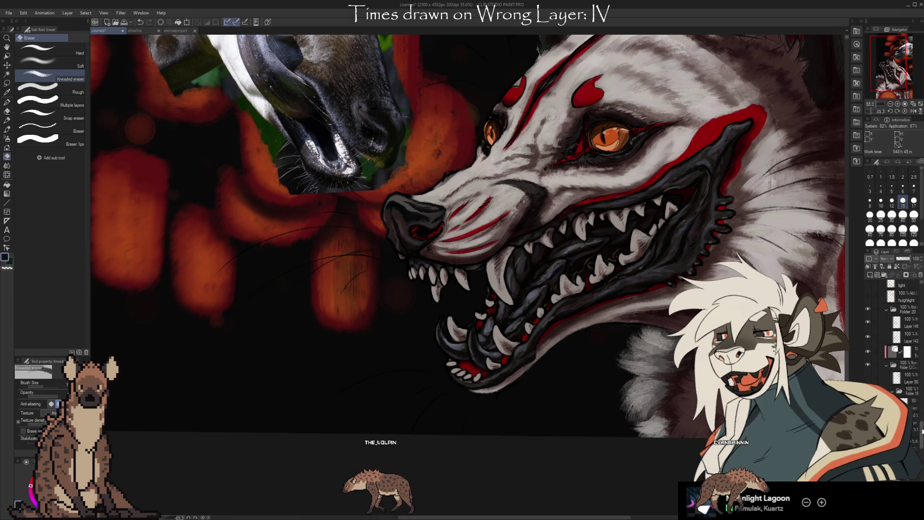
{"action": "scroll", "coordinate": [919, 450], "scroll_direction": "down", "scroll_amount": 5}
{"action": "scroll", "coordinate": [919, 450], "scroll_direction": "down", "scroll_amount": 3}
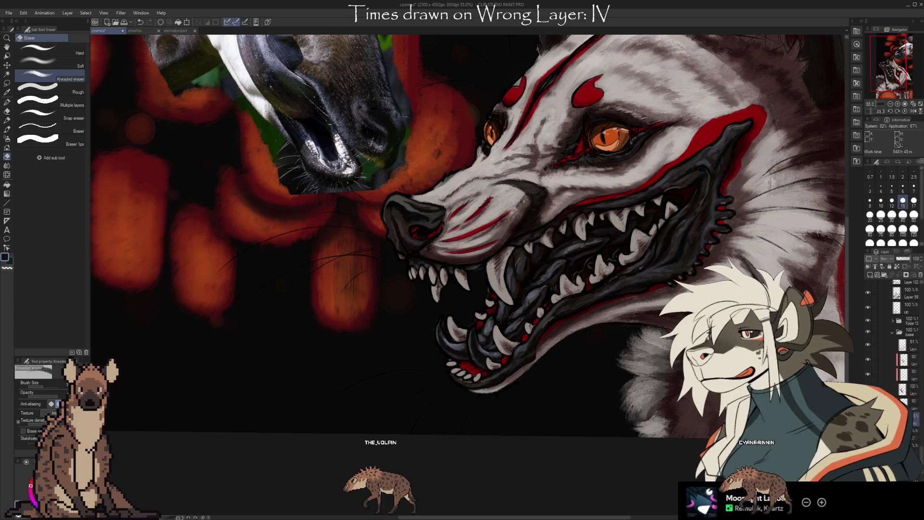
{"action": "left_click", "coordinate": [868, 360]}
{"action": "left_click", "coordinate": [868, 359]}
{"action": "left_click", "coordinate": [868, 359]}
{"action": "left_click", "coordinate": [868, 360]}
{"action": "left_click", "coordinate": [904, 389]}
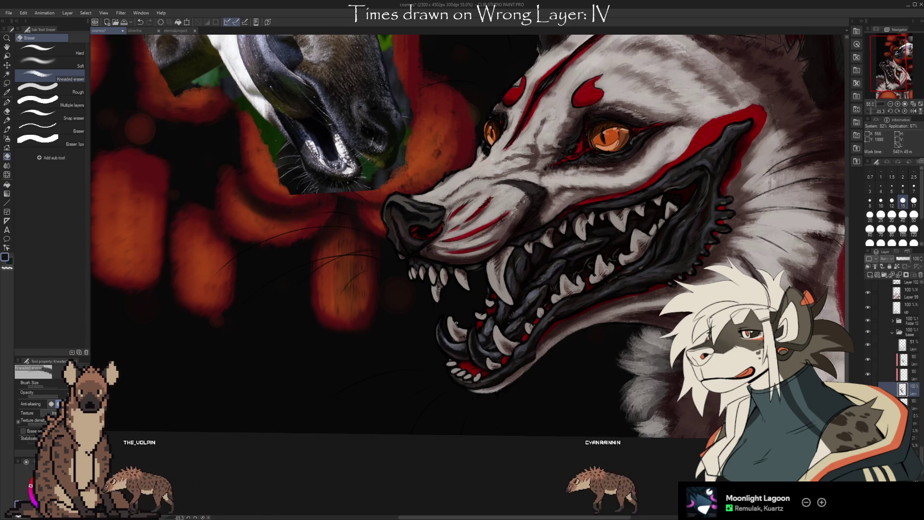
- Select and collapse the 'faces Copy' folder in the Layer palette, then switch to Liquify
{"action": "left_click_drag", "start_coordinate": [637, 434], "coordinate": [600, 477]}
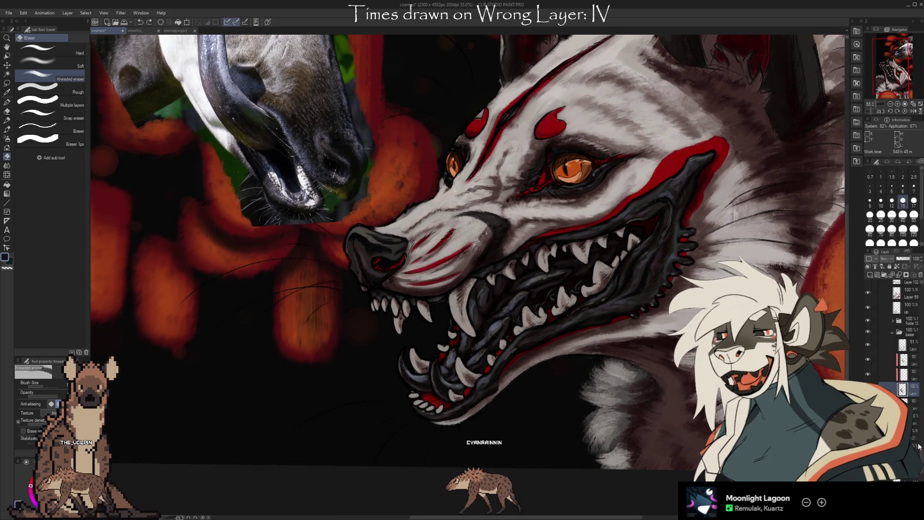
{"action": "scroll", "coordinate": [922, 458], "scroll_direction": "up", "scroll_amount": 1}
{"action": "left_click_drag", "start_coordinate": [922, 457], "coordinate": [922, 439]}
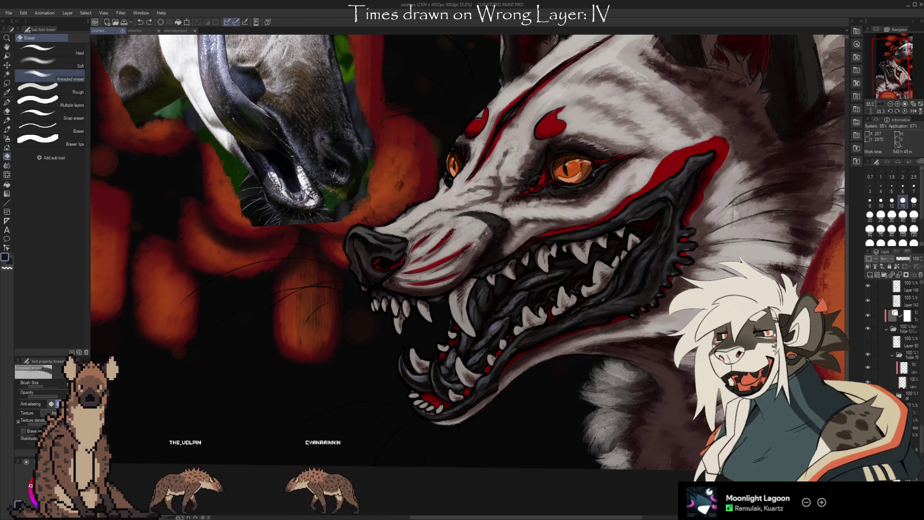
{"action": "scroll", "coordinate": [915, 424], "scroll_direction": "up", "scroll_amount": 5}
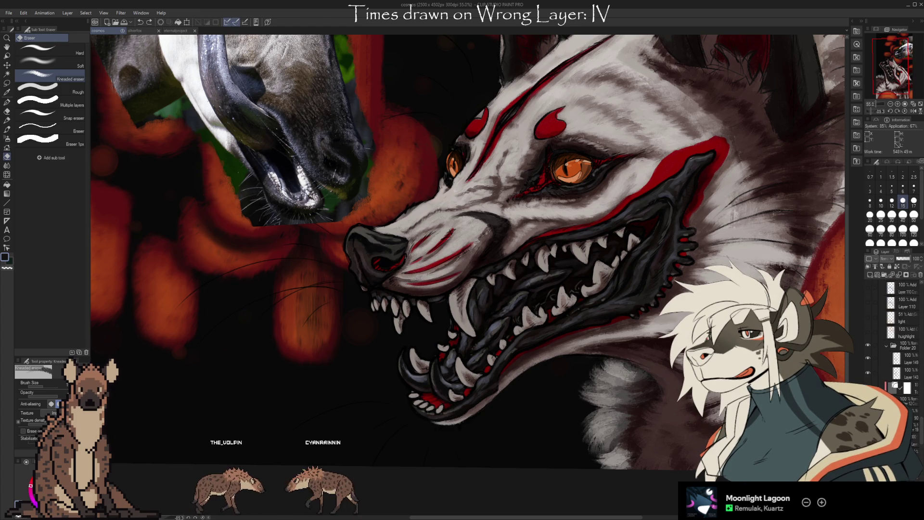
{"action": "scroll", "coordinate": [920, 439], "scroll_direction": "up", "scroll_amount": 4}
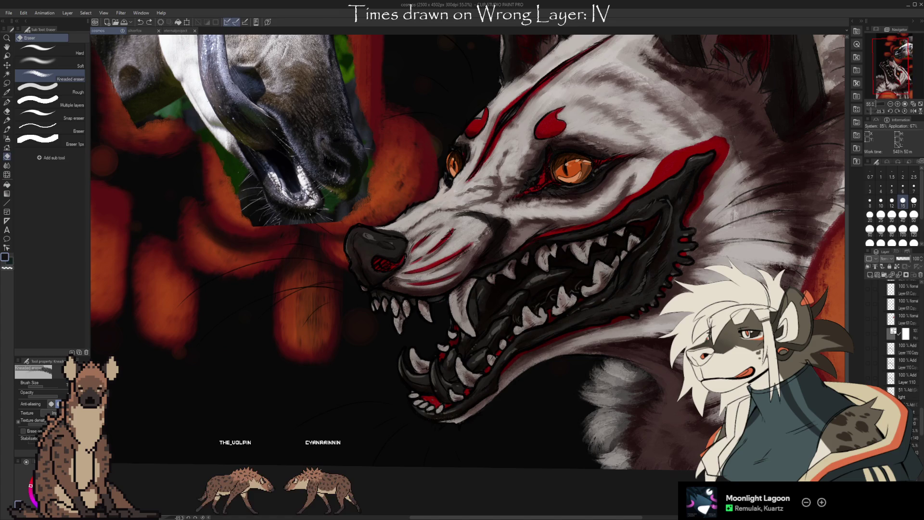
{"action": "scroll", "coordinate": [920, 439], "scroll_direction": "up", "scroll_amount": 5}
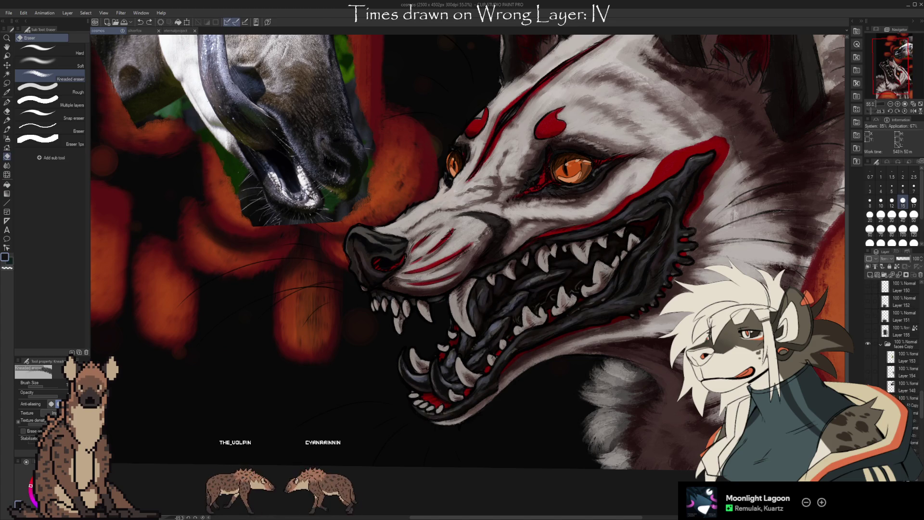
{"action": "left_click", "coordinate": [881, 344]}
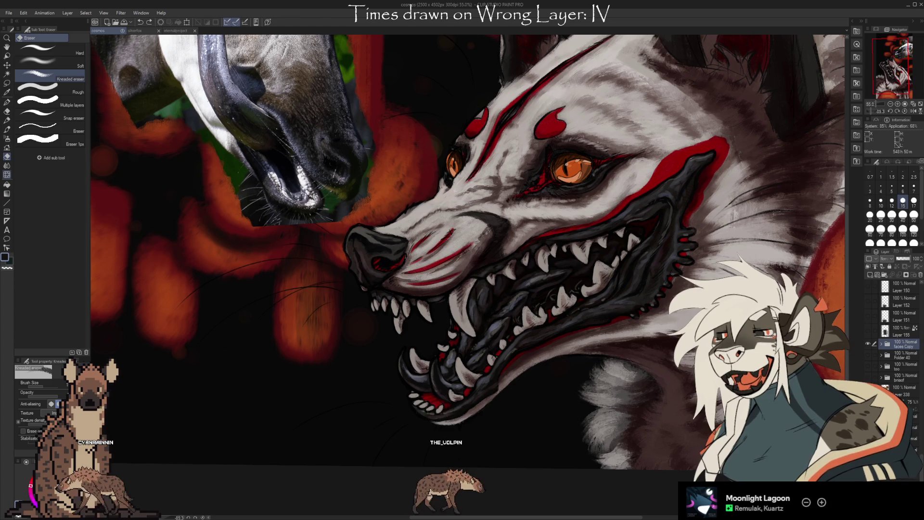
{"action": "key", "text": "j"}
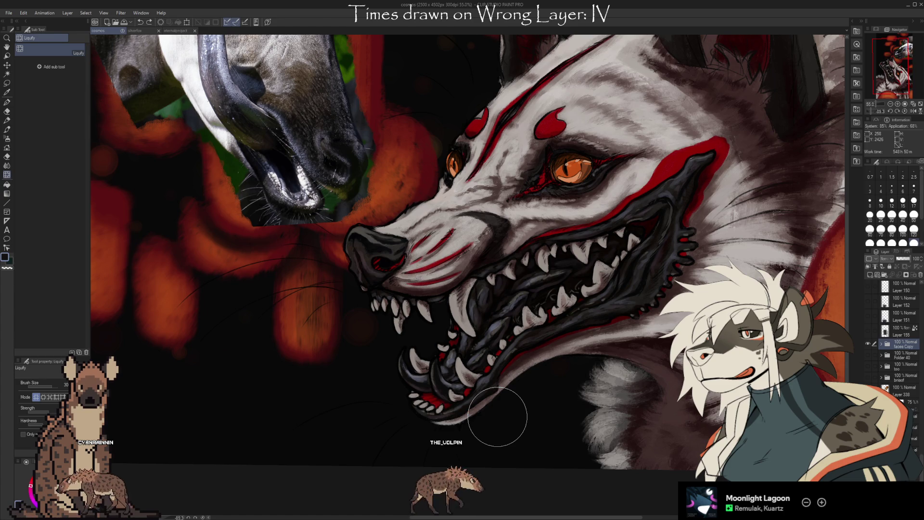
- Push the lower front teeth and red gum rightward with the Liquify brush, adjusting its size
{"action": "key", "text": "bracketleft"}
{"action": "key", "text": "bracketleft"}
{"action": "key", "text": "bracketleft"}
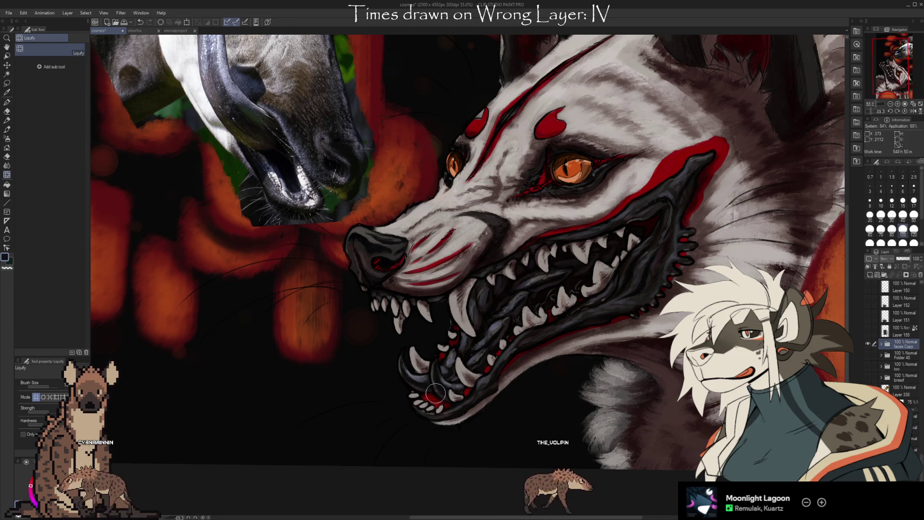
{"action": "key", "text": "bracketright"}
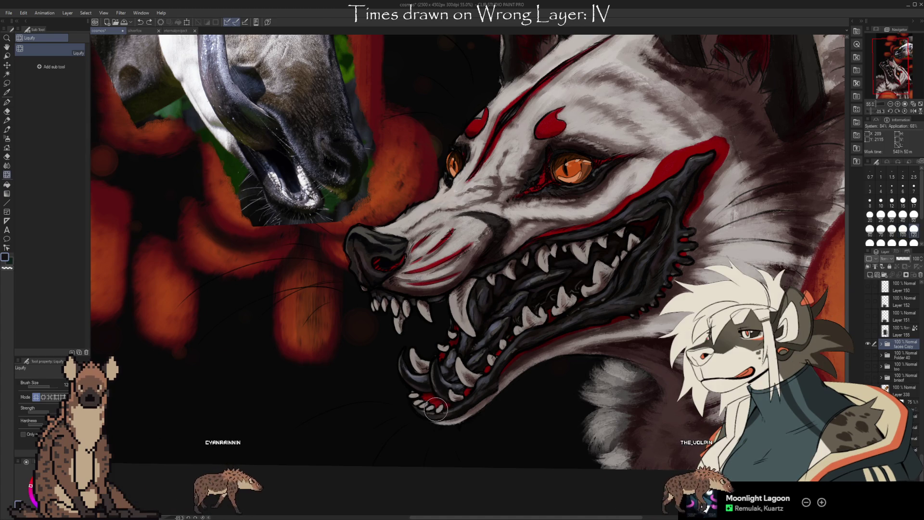
{"action": "left_click_drag", "start_coordinate": [436, 409], "coordinate": [447, 410]}
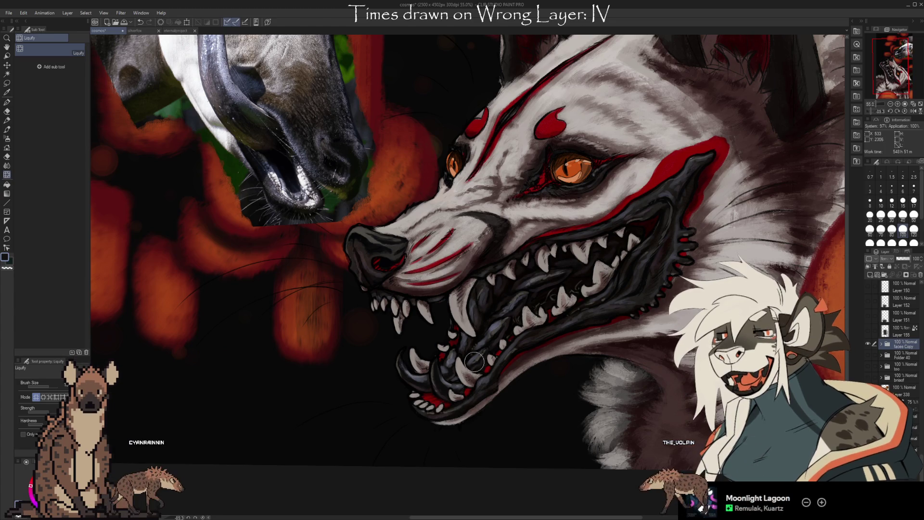
{"action": "key", "text": "bracketright"}
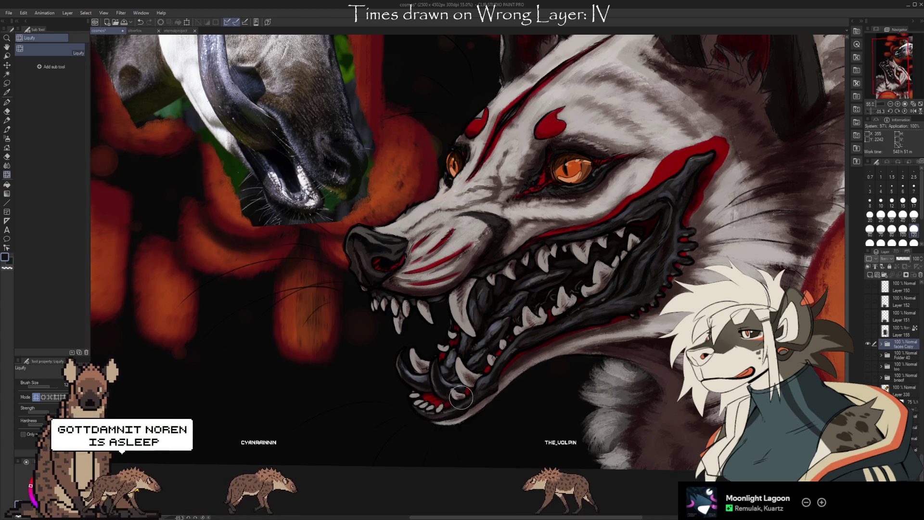
{"action": "key", "text": "bracketleft"}
{"action": "key", "text": "bracketleft"}
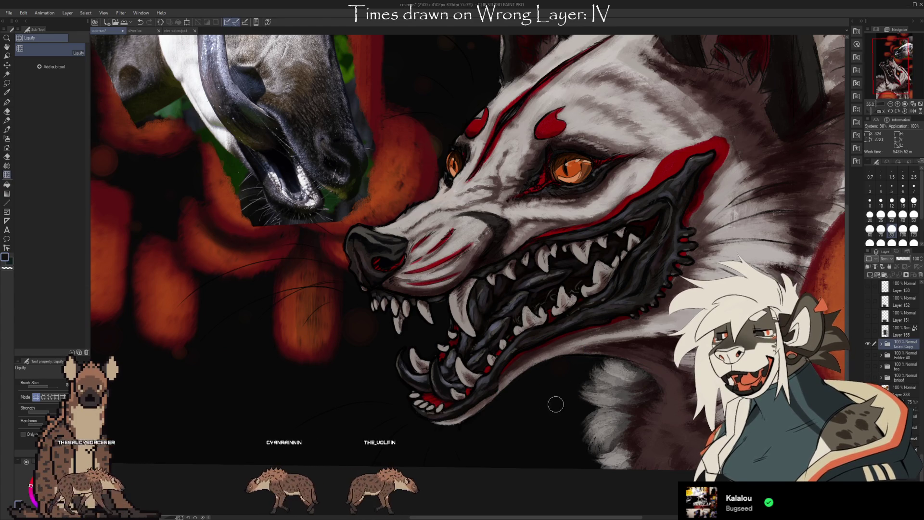
- Pan slightly over the jaw and cut the brush size from 80 to 40
{"action": "left_click_drag", "start_coordinate": [554, 393], "coordinate": [544, 389]}
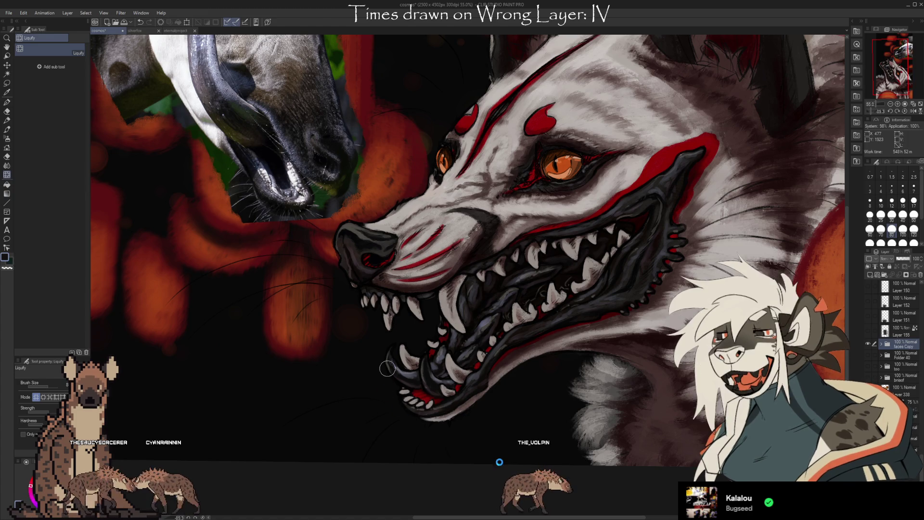
{"action": "key", "text": "bracketleft"}
{"action": "key", "text": "bracketleft"}
{"action": "key", "text": "bracketleft"}
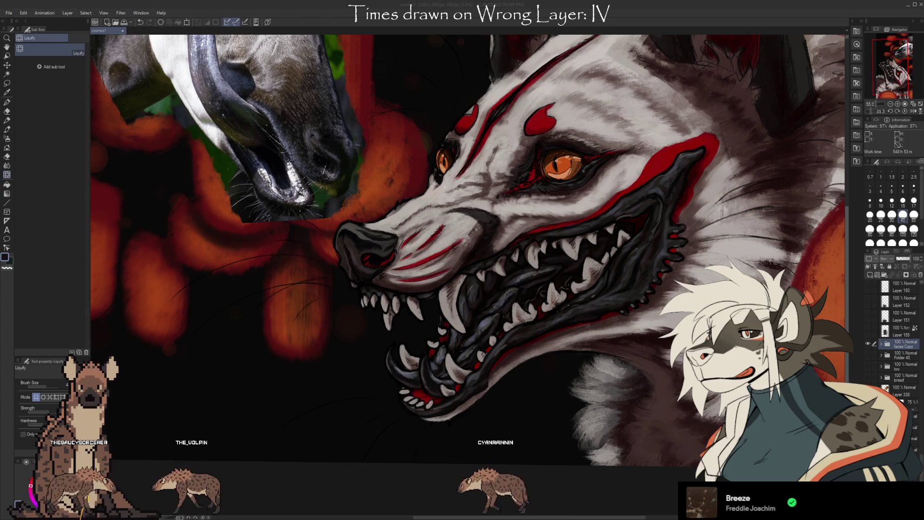
{"action": "left_click", "coordinate": [134, 32]}
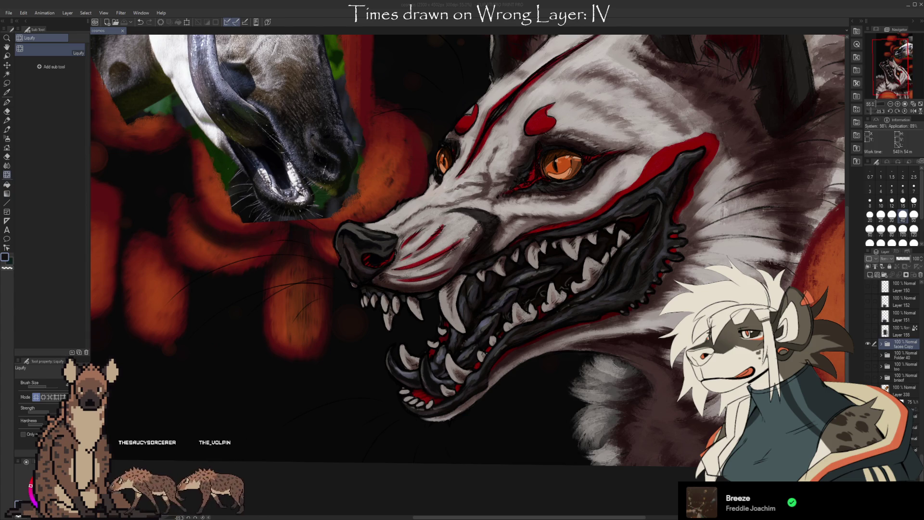
{"action": "left_click", "coordinate": [641, 25]}
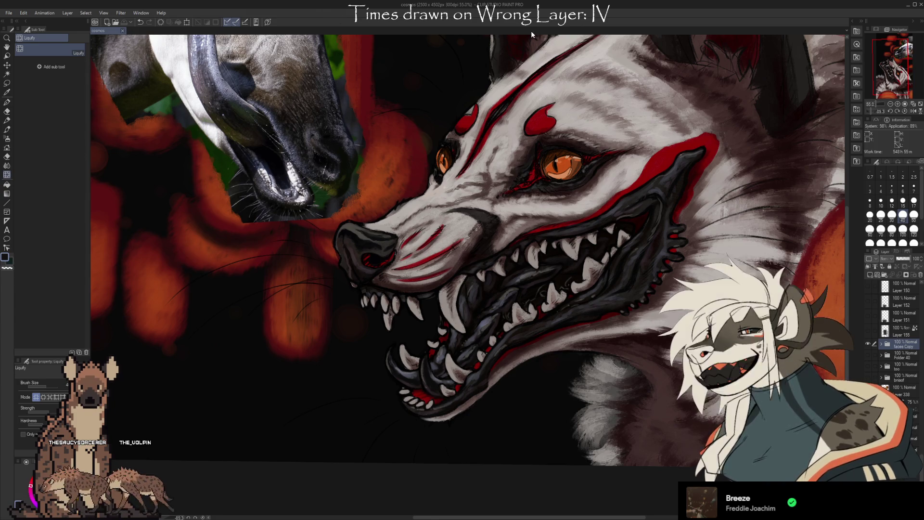
{"action": "key", "text": "ctrl+w"}
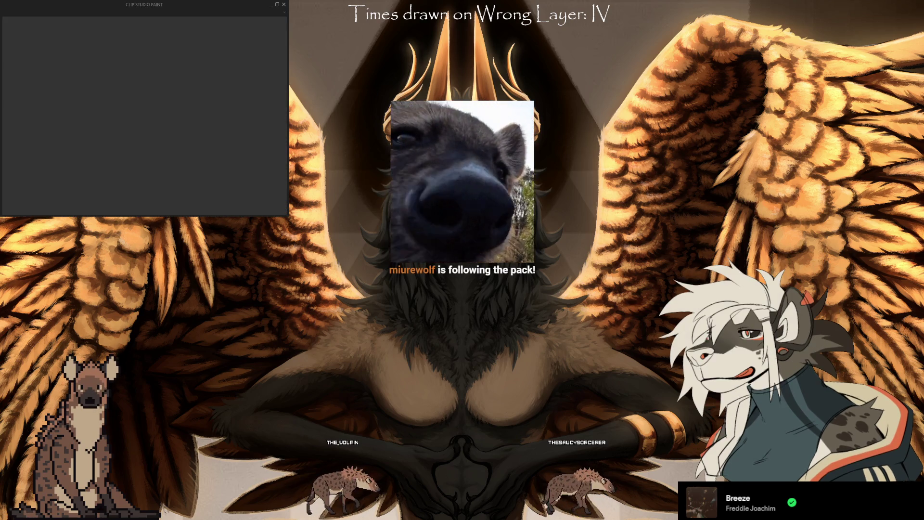
{"action": "double_click", "coordinate": [116, 3]}
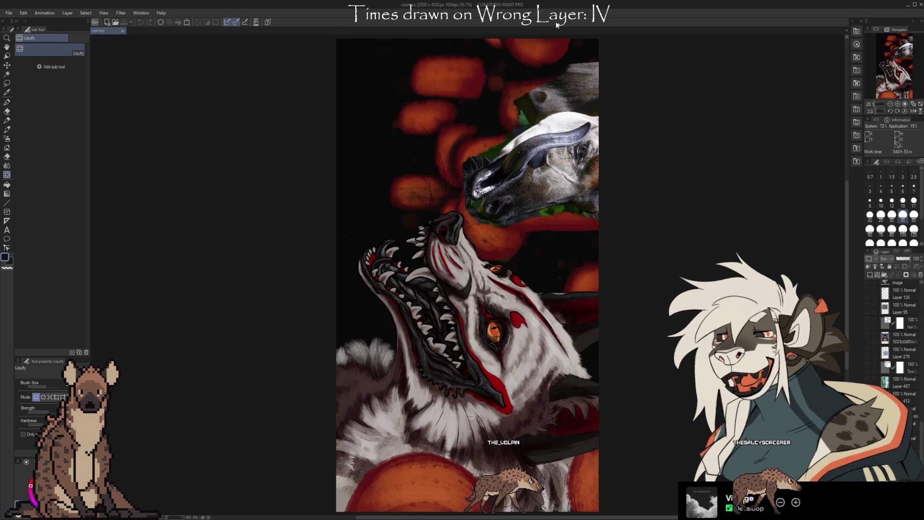
- Rotate the canvas about -90° counter-clockwise and zoom in on the head
{"action": "mouse_move", "coordinate": [695, 215]}
{"action": "left_mouse_down"}
{"action": "mouse_move", "coordinate": [554, 203]}
{"action": "mouse_move", "coordinate": [455, 229]}
{"action": "left_mouse_up"}
{"action": "scroll", "coordinate": [454, 229], "scroll_direction": "up", "scroll_amount": 3}
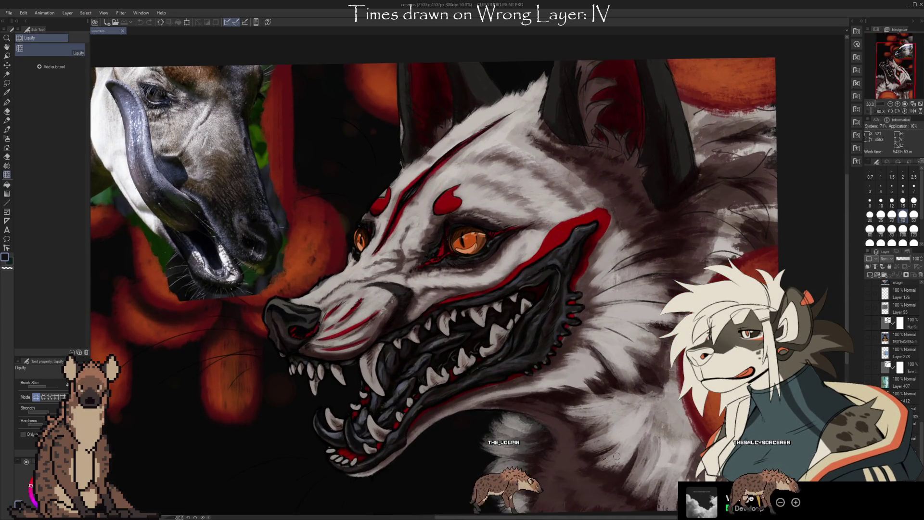
{"action": "scroll", "coordinate": [785, 168], "scroll_direction": "up", "scroll_amount": 2}
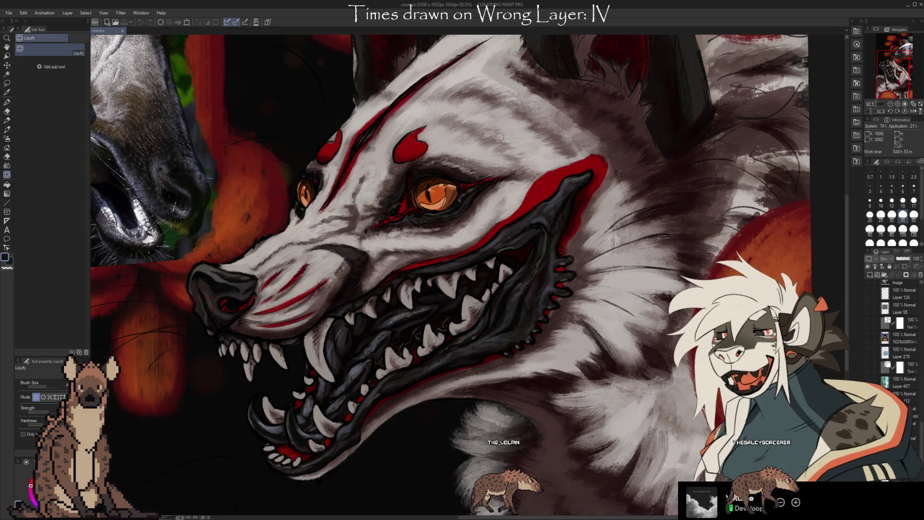
{"action": "scroll", "coordinate": [784, 168], "scroll_direction": "down", "scroll_amount": 3}
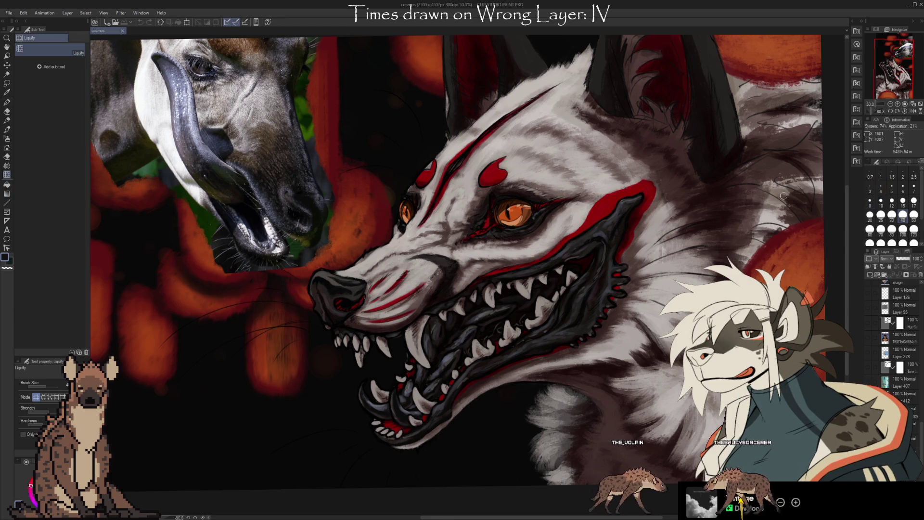
{"action": "scroll", "coordinate": [875, 332], "scroll_direction": "up", "scroll_amount": 5}
- Select the 'faces Copy' folder and expand it to show its layers
{"action": "left_click", "coordinate": [883, 318]}
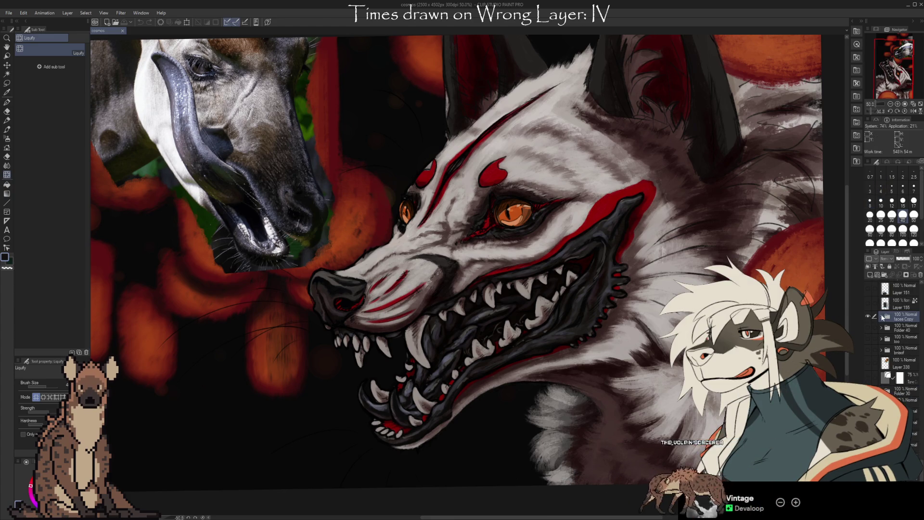
{"action": "left_click", "coordinate": [881, 316]}
{"action": "scroll", "coordinate": [883, 322], "scroll_direction": "down", "scroll_amount": 3}
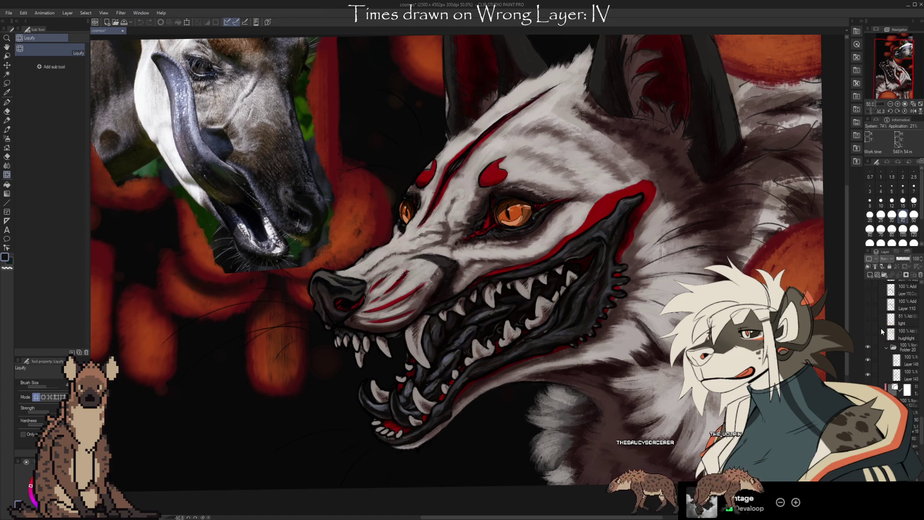
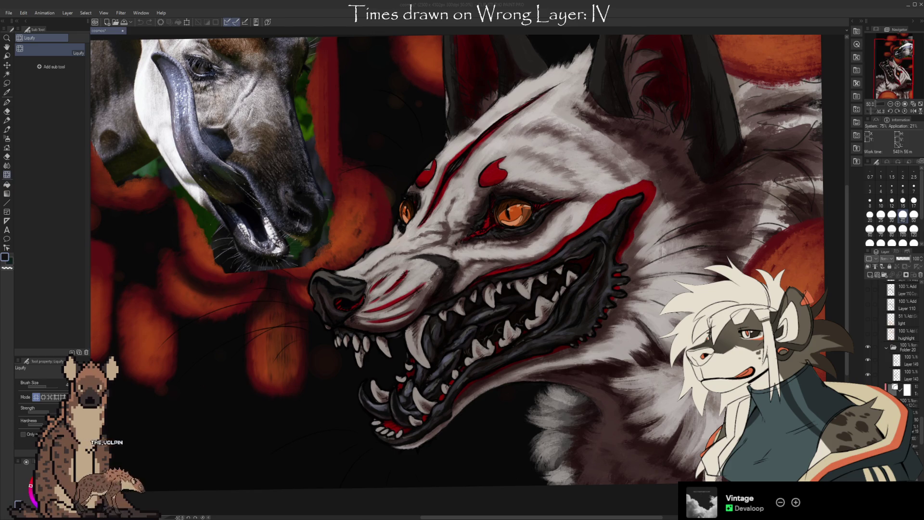
- Pan to the beast's head and toggle Folder 20 off and on to compare the liquified jaw
{"action": "mouse_move", "coordinate": [625, 439]}
{"action": "left_mouse_down"}
{"action": "mouse_move", "coordinate": [645, 405]}
{"action": "mouse_move", "coordinate": [663, 397]}
{"action": "left_mouse_up"}
{"action": "mouse_move", "coordinate": [553, 396]}
{"action": "left_mouse_down"}
{"action": "mouse_move", "coordinate": [564, 384]}
{"action": "mouse_move", "coordinate": [530, 429]}
{"action": "mouse_move", "coordinate": [528, 411]}
{"action": "left_mouse_up"}
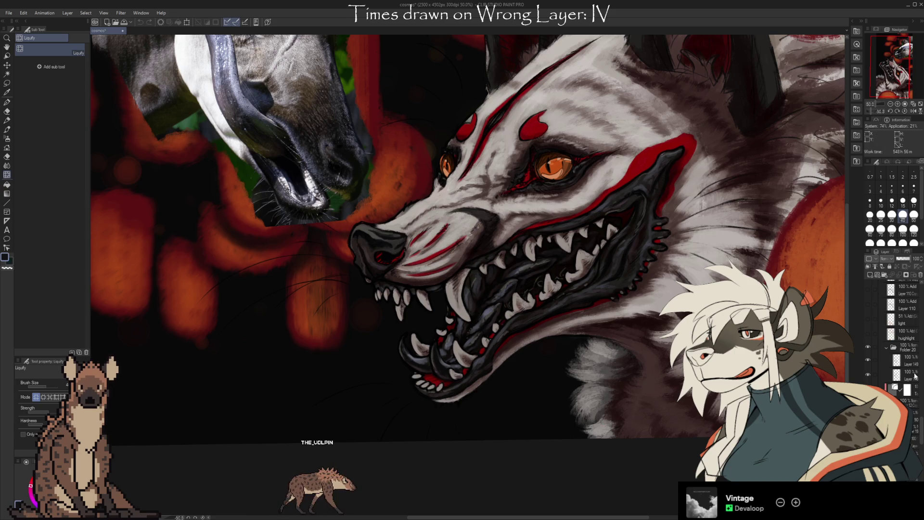
{"action": "left_click", "coordinate": [903, 348]}
{"action": "left_click", "coordinate": [869, 347]}
{"action": "left_click", "coordinate": [868, 347]}
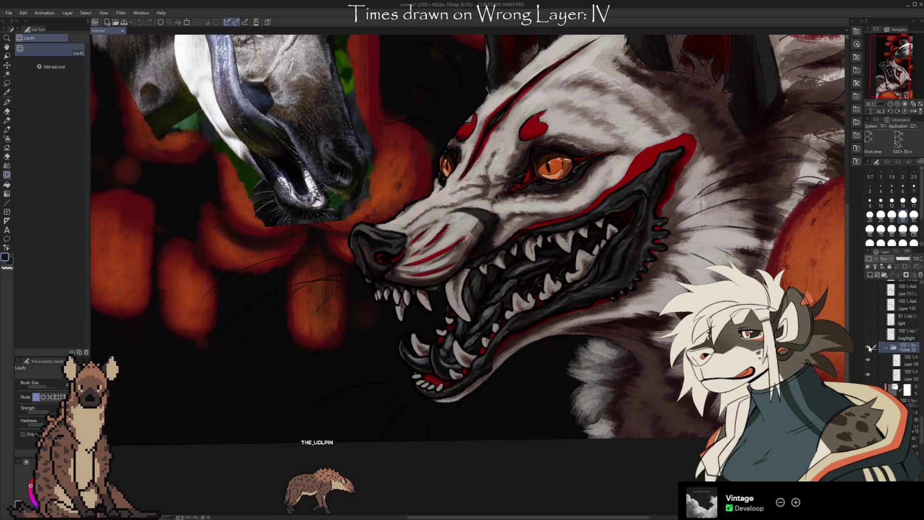
{"action": "scroll", "coordinate": [900, 361], "scroll_direction": "up", "scroll_amount": 5}
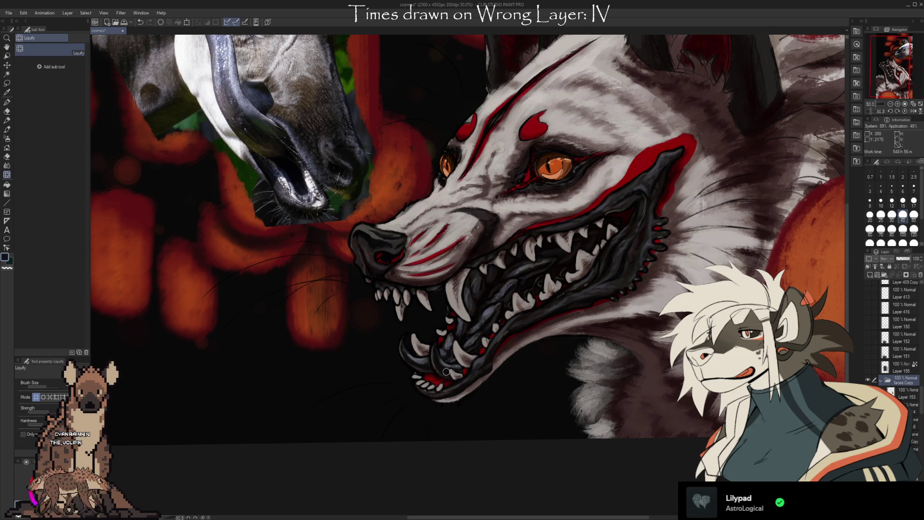
- Return to the Oil Pastel Large 18 brush by way of the Eyedropper
{"action": "key", "text": "i"}
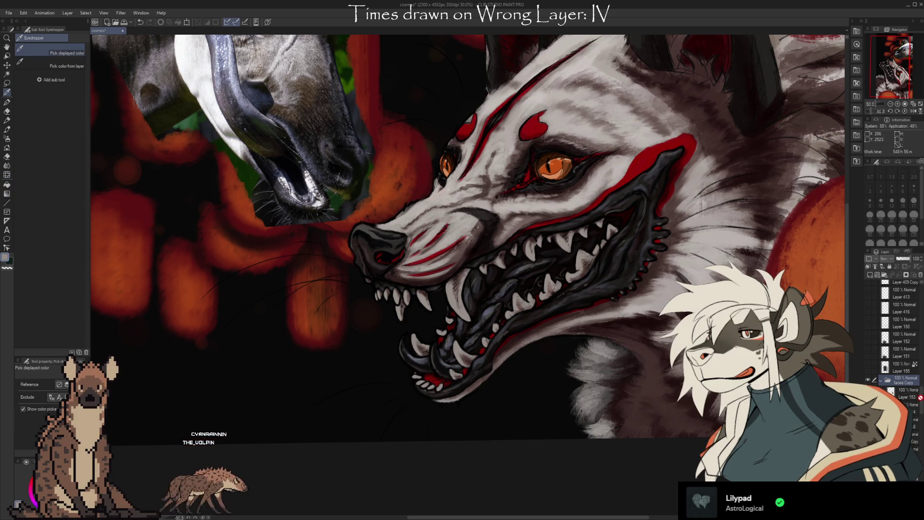
{"action": "key", "text": "b"}
{"action": "scroll", "coordinate": [921, 402], "scroll_direction": "down", "scroll_amount": 1}
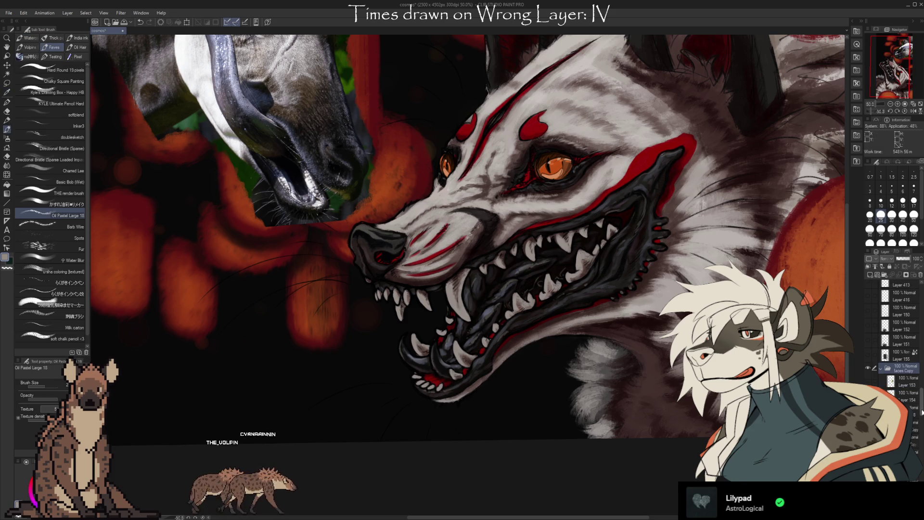
- After a quick colour pick, switch to the Chalky Square Painting brush in the Sub Tool list
{"action": "scroll", "coordinate": [921, 402], "scroll_direction": "down", "scroll_amount": 5}
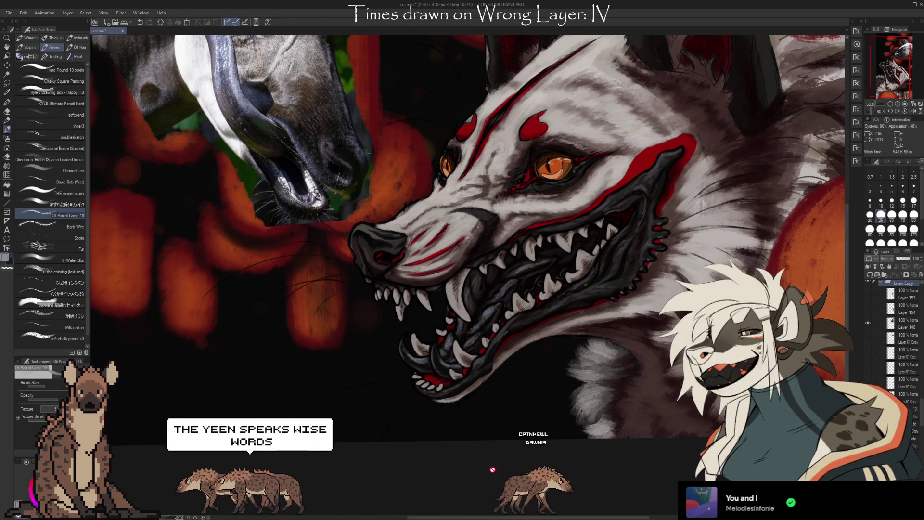
{"action": "scroll", "coordinate": [918, 436], "scroll_direction": "down", "scroll_amount": 5}
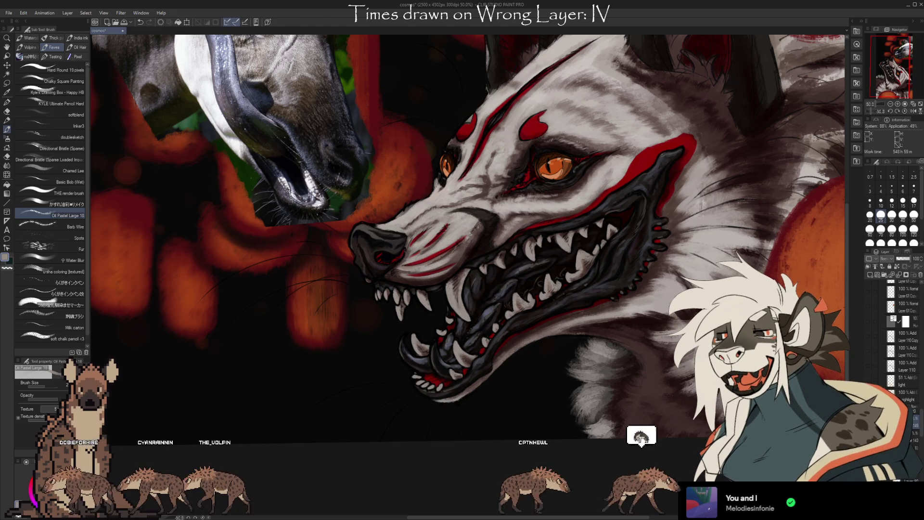
{"action": "key", "text": "i"}
{"action": "key", "text": "b"}
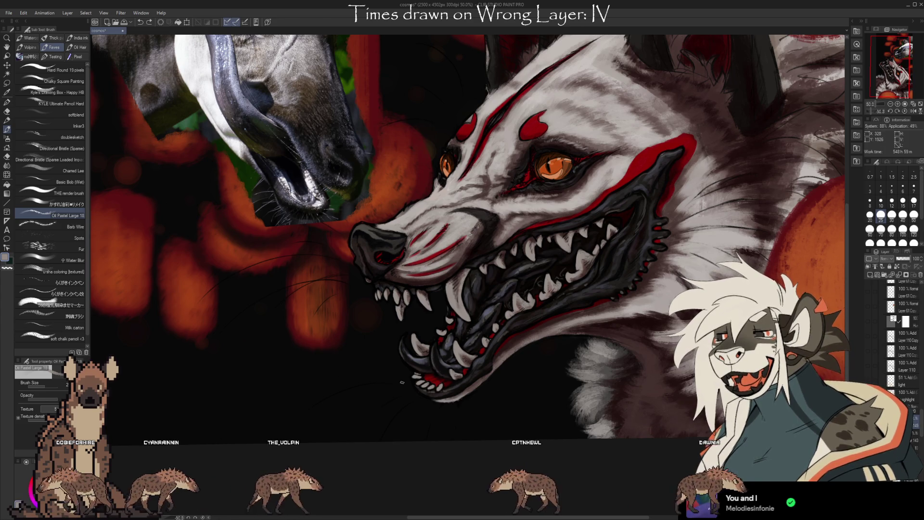
{"action": "left_click", "coordinate": [63, 81]}
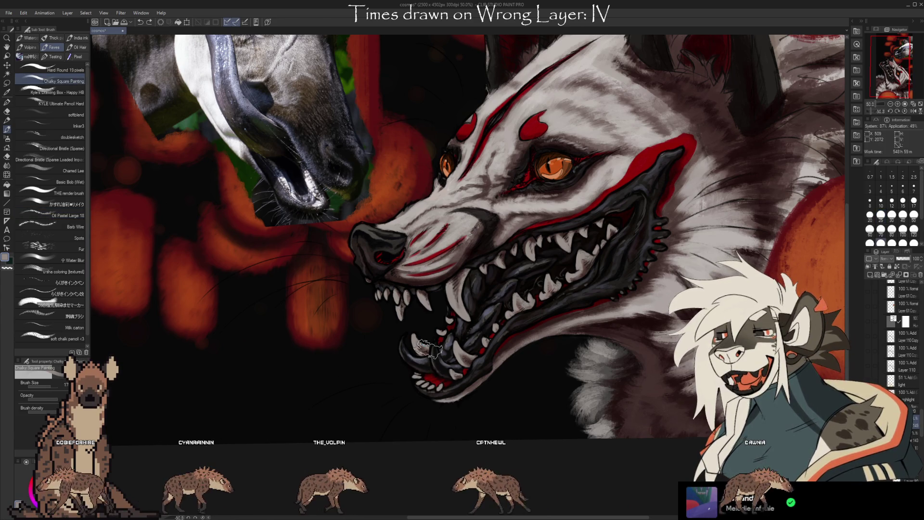
- Set the brush to size 12 and sample dark mouth tones, the fang grey and the navy gum colour
{"action": "left_click", "coordinate": [892, 200]}
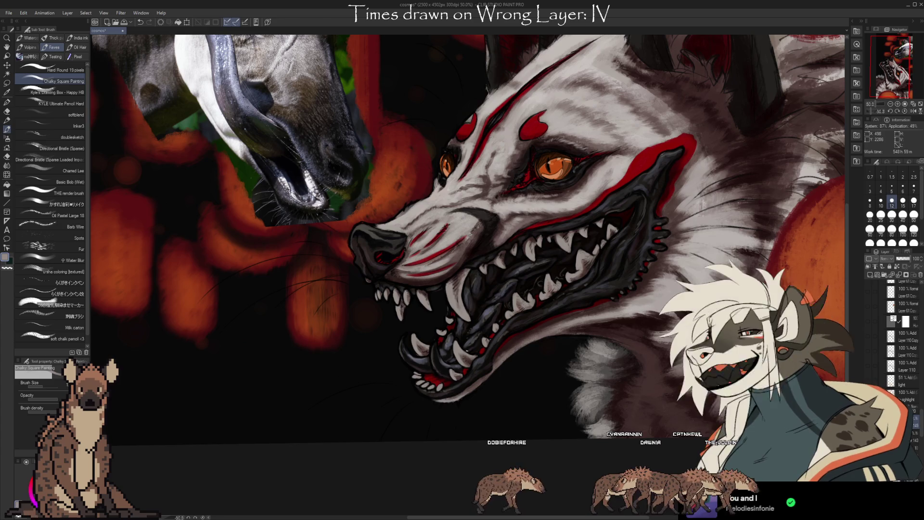
{"action": "left_click", "coordinate": [469, 361], "text": "alt"}
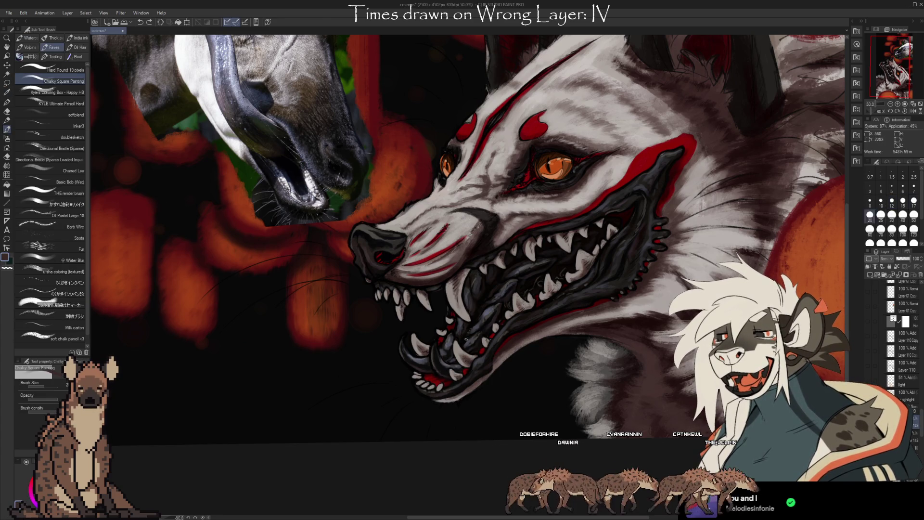
{"action": "left_click", "coordinate": [460, 279], "text": "alt"}
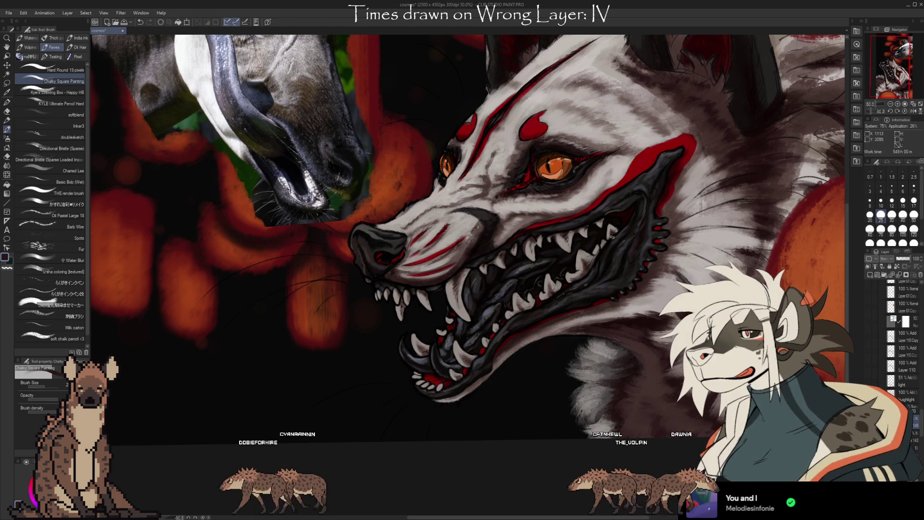
{"action": "left_click", "coordinate": [614, 230], "text": "alt"}
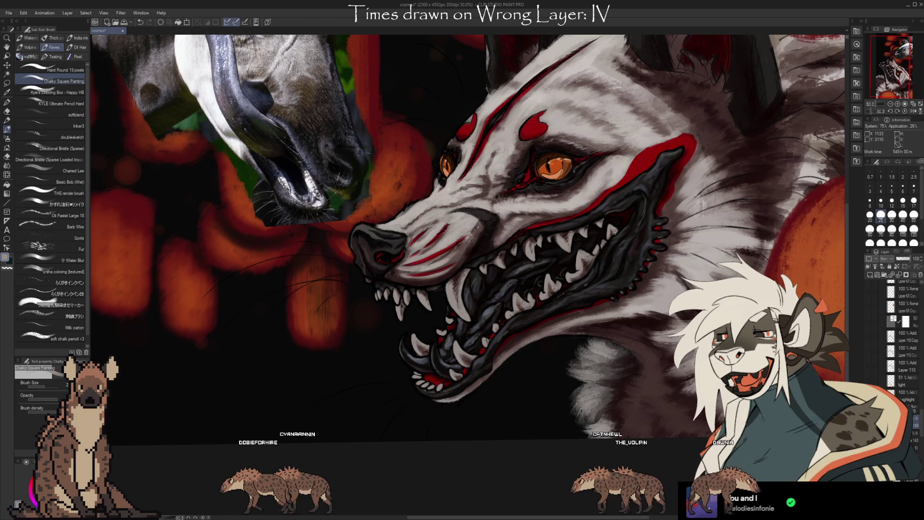
{"action": "left_click", "coordinate": [611, 234], "text": "alt"}
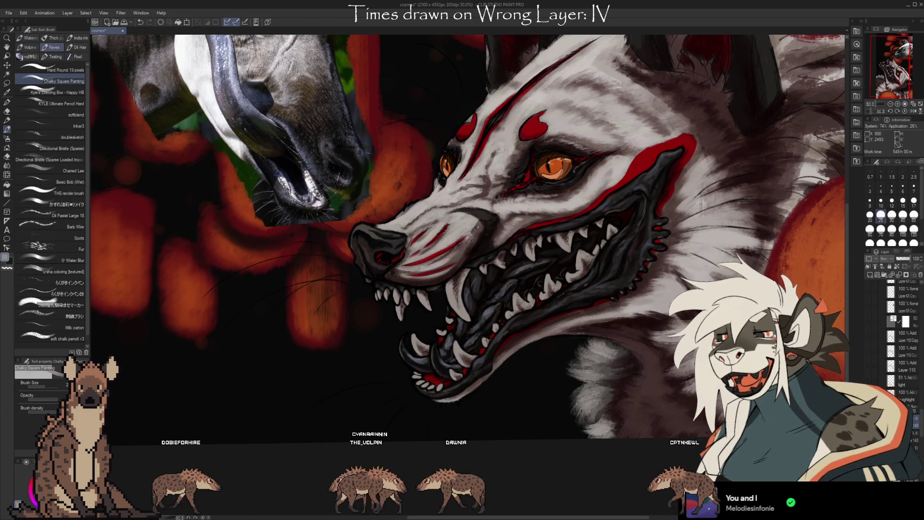
{"action": "key", "text": "bracketleft"}
{"action": "key", "text": "bracketleft"}
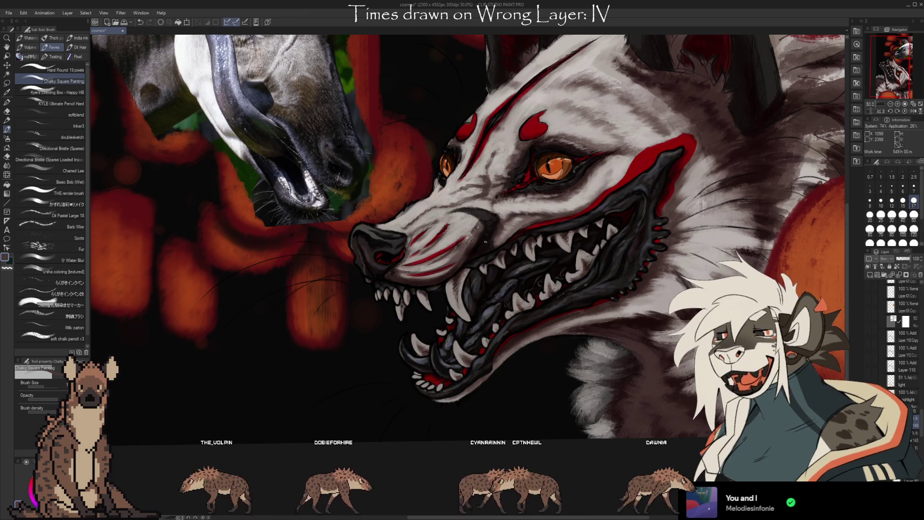
{"action": "key", "text": "i"}
{"action": "key", "text": "b"}
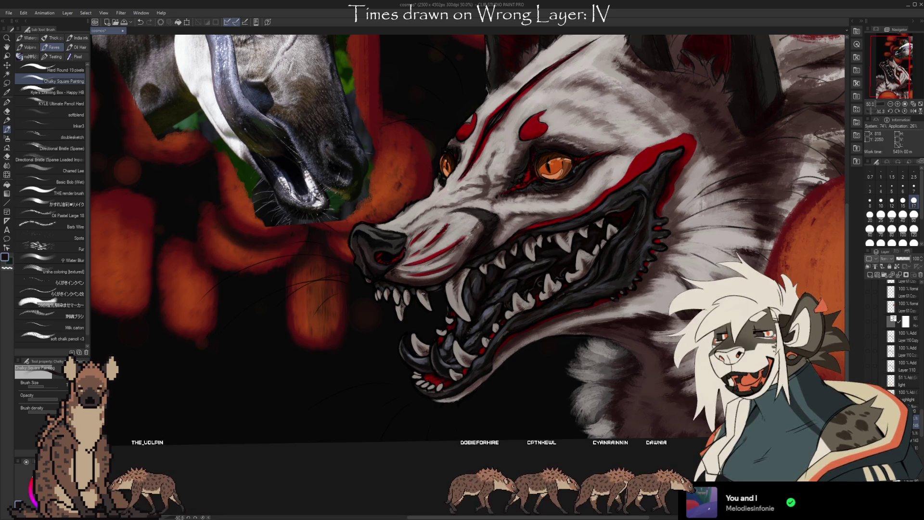
{"action": "key", "text": "bracketright"}
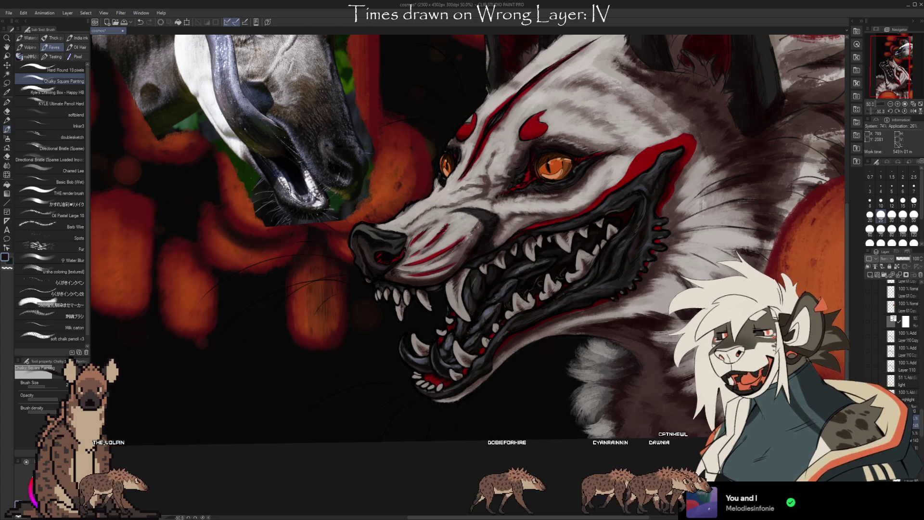
{"action": "key", "text": "alt"}
{"action": "left_click", "coordinate": [465, 304], "text": "alt"}
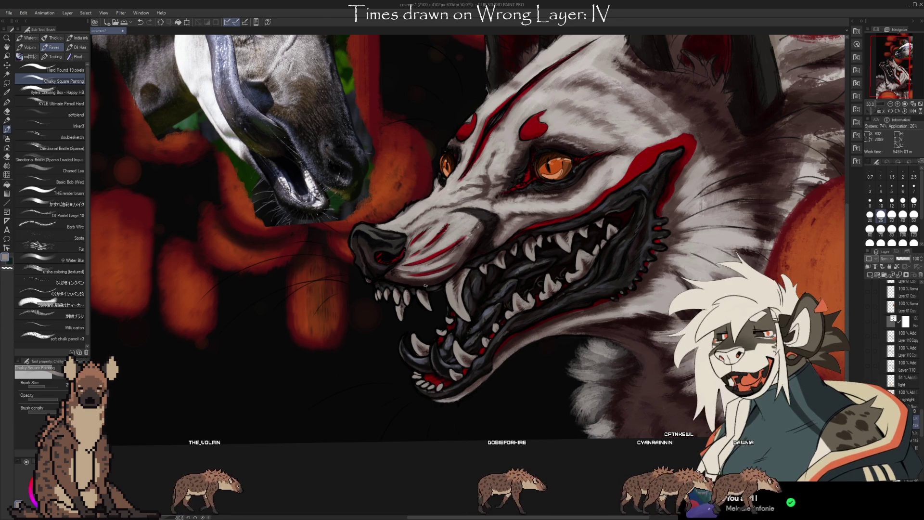
{"action": "left_click", "coordinate": [423, 289], "text": "alt"}
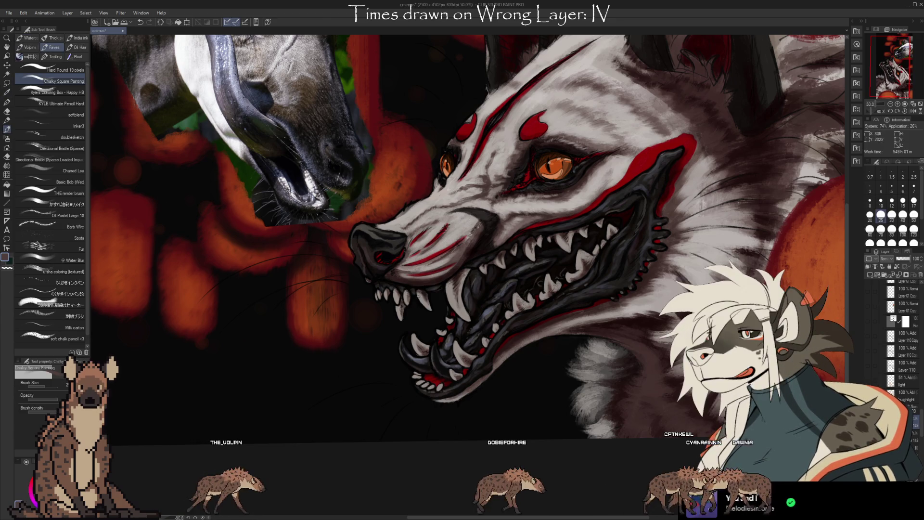
{"action": "left_click", "coordinate": [422, 298], "text": "alt"}
{"action": "left_click", "coordinate": [412, 285], "text": "alt"}
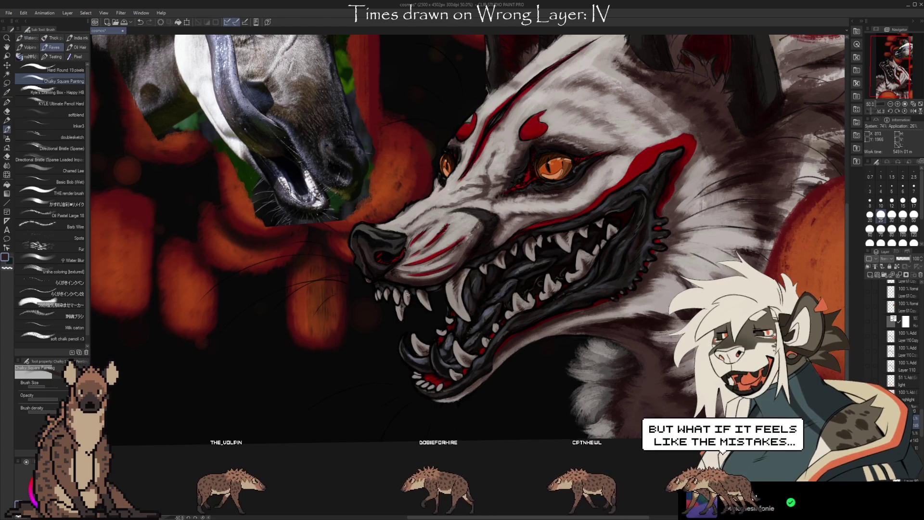
{"action": "key", "text": "bracketleft"}
{"action": "key", "text": "bracketleft"}
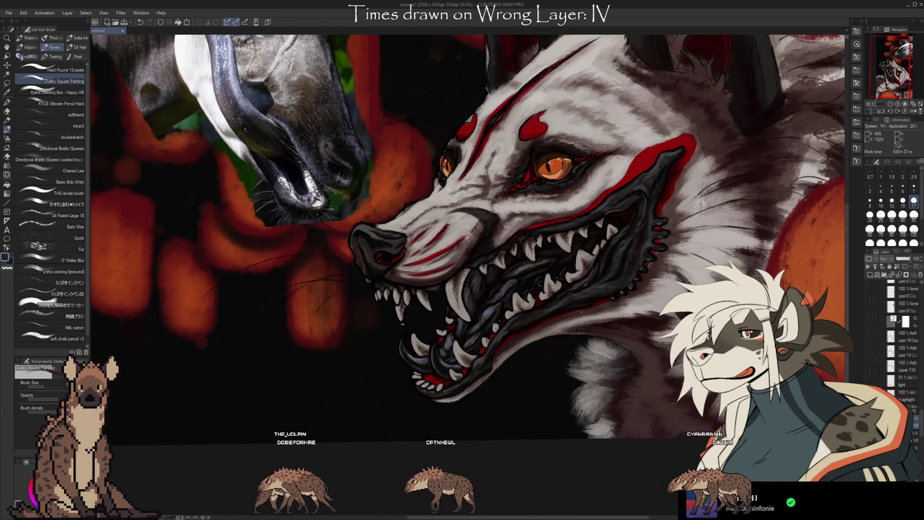
{"action": "left_click", "coordinate": [399, 297], "text": "alt"}
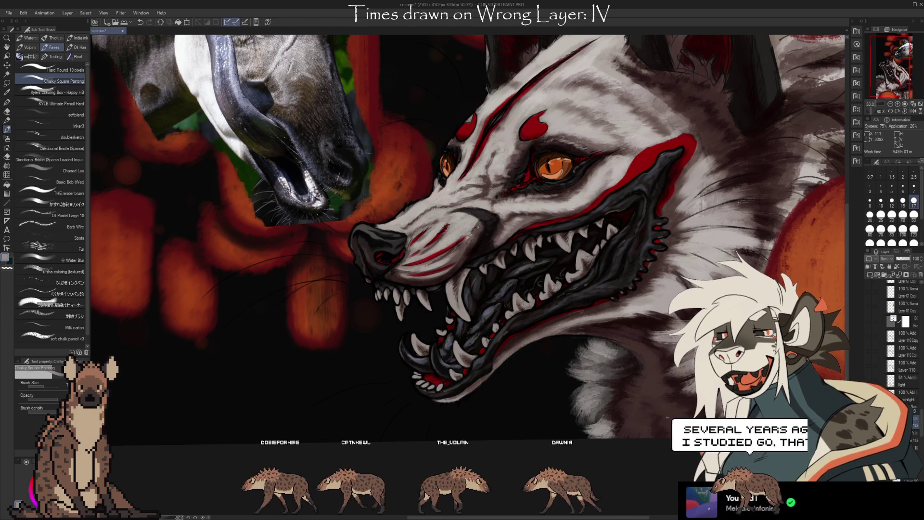
{"action": "left_click_drag", "start_coordinate": [544, 410], "coordinate": [522, 395]}
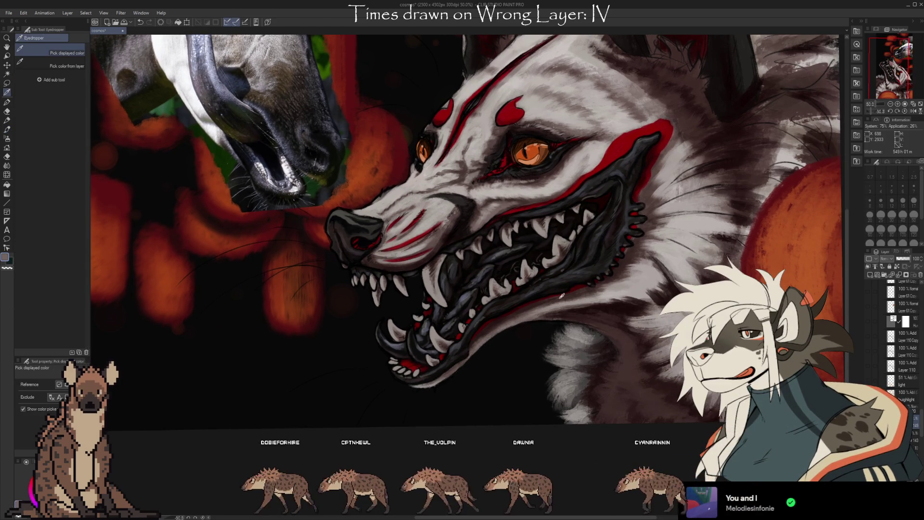
- Set the brush size to 25 and choose the Oil Pastel Large 18 brush
{"action": "left_click", "coordinate": [622, 289], "text": "alt"}
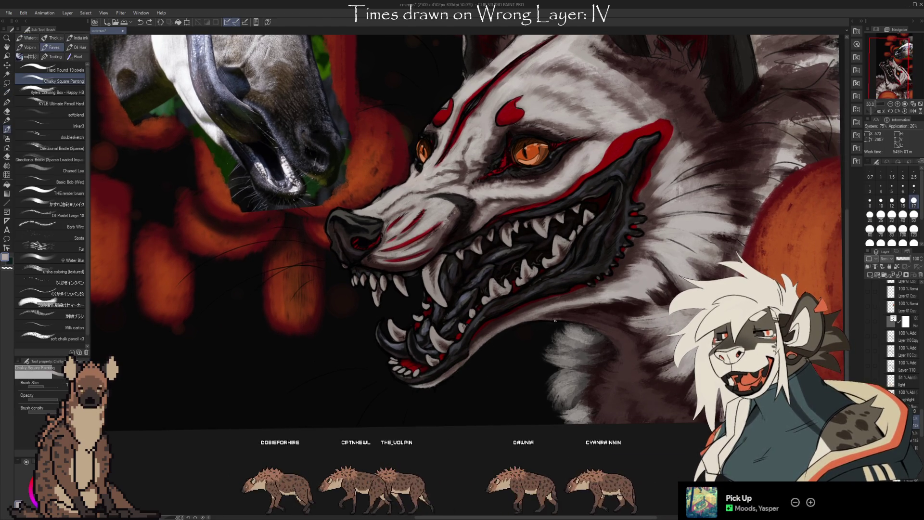
{"action": "key", "text": "bracketright"}
{"action": "key", "text": "bracketright"}
{"action": "key", "text": "bracketright"}
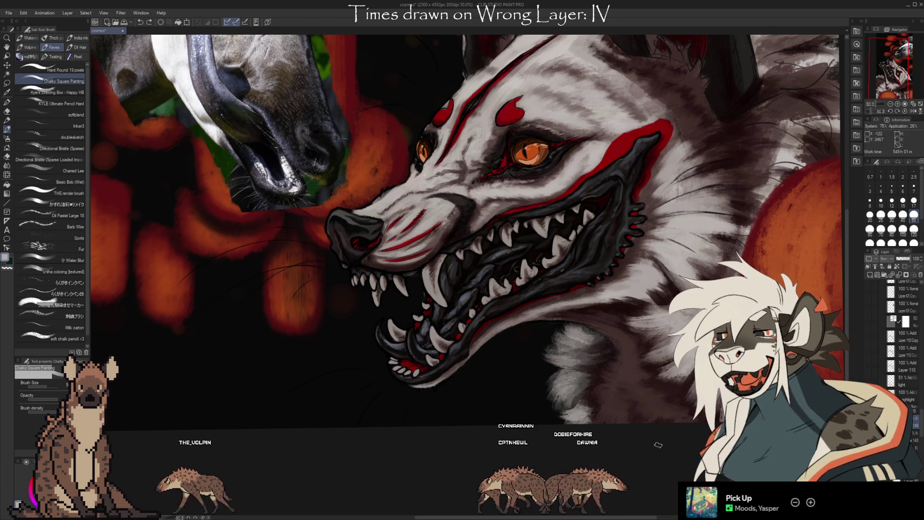
{"action": "key", "text": "bracketleft"}
{"action": "key", "text": "bracketleft"}
{"action": "key", "text": "bracketleft"}
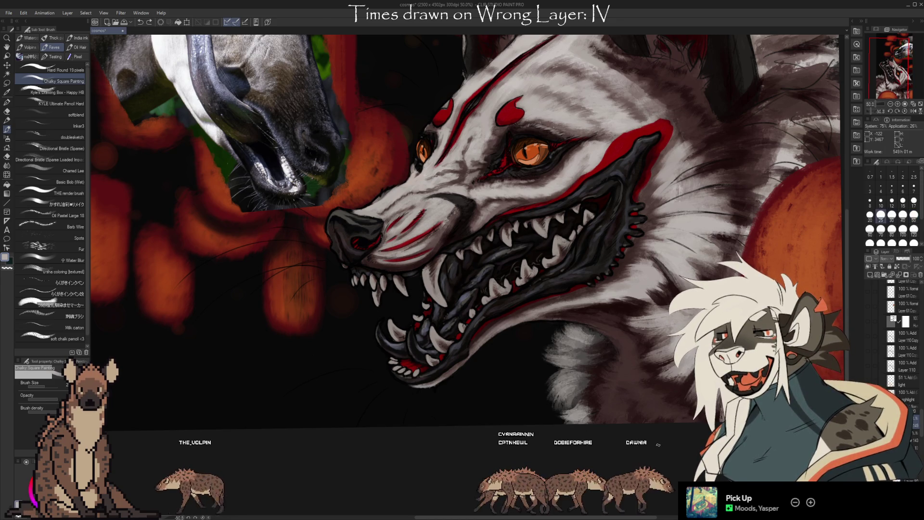
{"action": "left_click", "coordinate": [79, 216]}
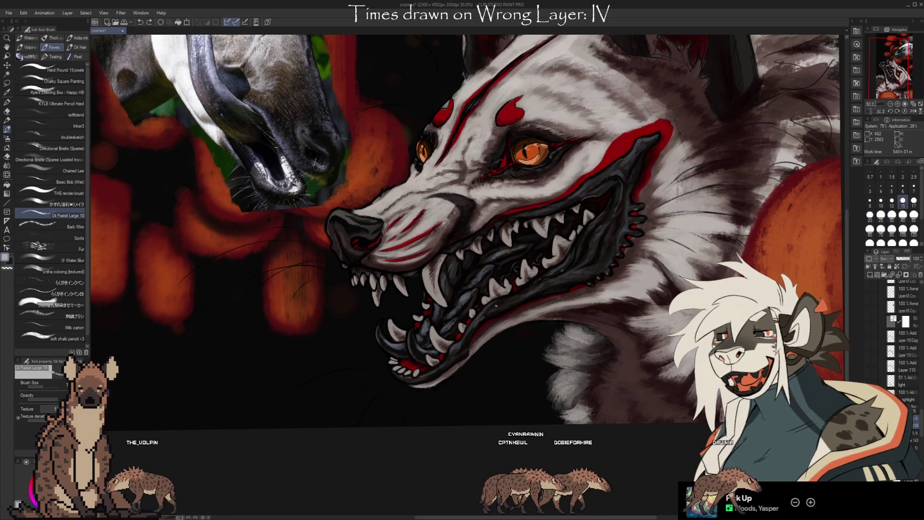
- Sample a grey and then a darker colour from the painting
{"action": "key", "text": "i"}
{"action": "key", "text": "b"}
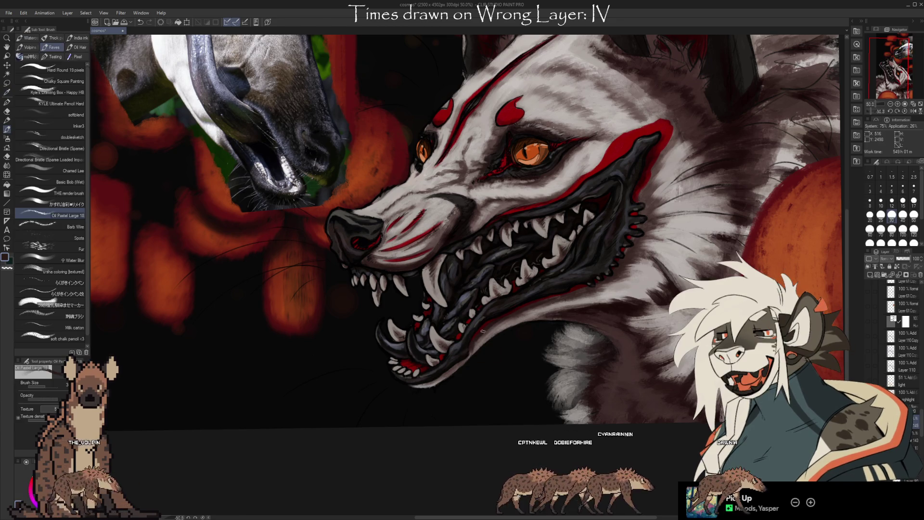
{"action": "left_click", "coordinate": [480, 342], "text": "alt"}
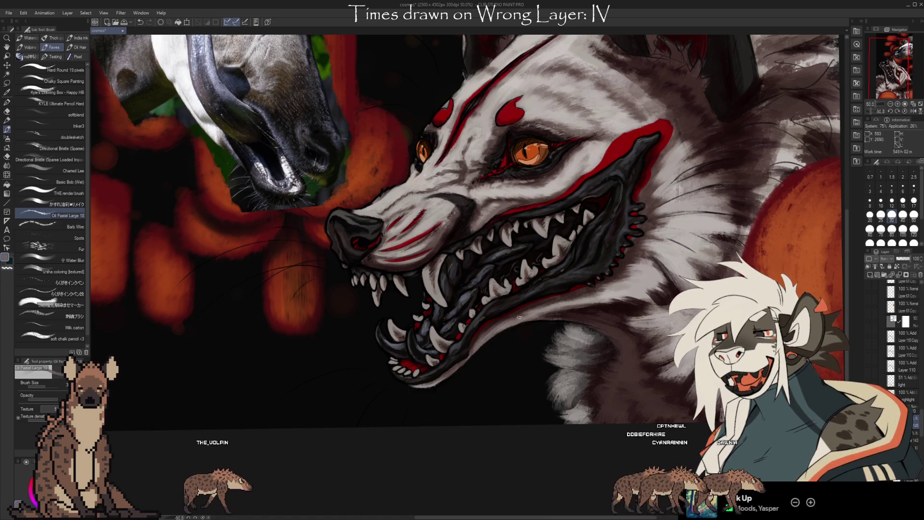
{"action": "left_click", "coordinate": [503, 322], "text": "alt"}
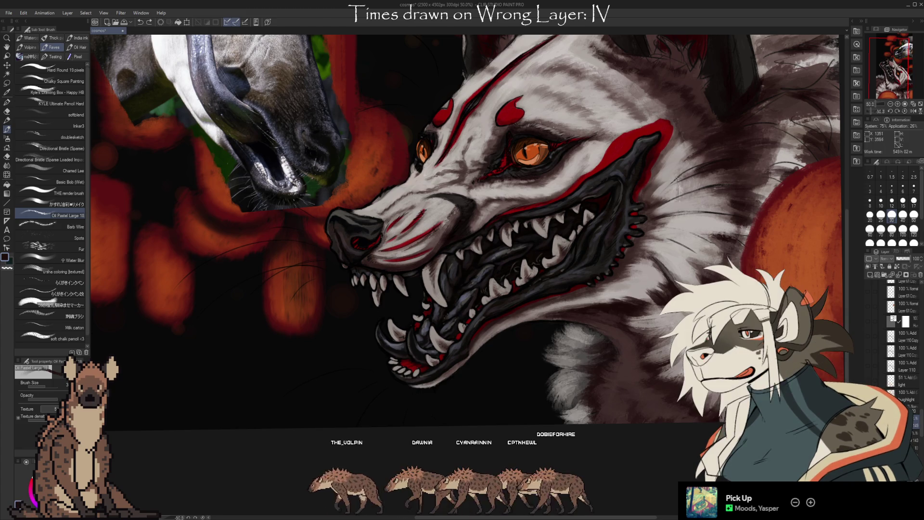
- Try dark strokes beside the mouth and zigzags across the forehead, undoing each one
{"action": "left_click_drag", "start_coordinate": [668, 206], "coordinate": [686, 233]}
{"action": "key", "text": "ctrl+z"}
{"action": "left_click_drag", "start_coordinate": [718, 260], "coordinate": [703, 351]}
{"action": "mouse_move", "coordinate": [525, 168]}
{"action": "left_mouse_down"}
{"action": "mouse_move", "coordinate": [575, 159]}
{"action": "mouse_move", "coordinate": [521, 172]}
{"action": "mouse_move", "coordinate": [585, 178]}
{"action": "mouse_move", "coordinate": [609, 205]}
{"action": "left_mouse_up"}
{"action": "key", "text": "ctrl+z"}
{"action": "key", "text": "ctrl+z"}
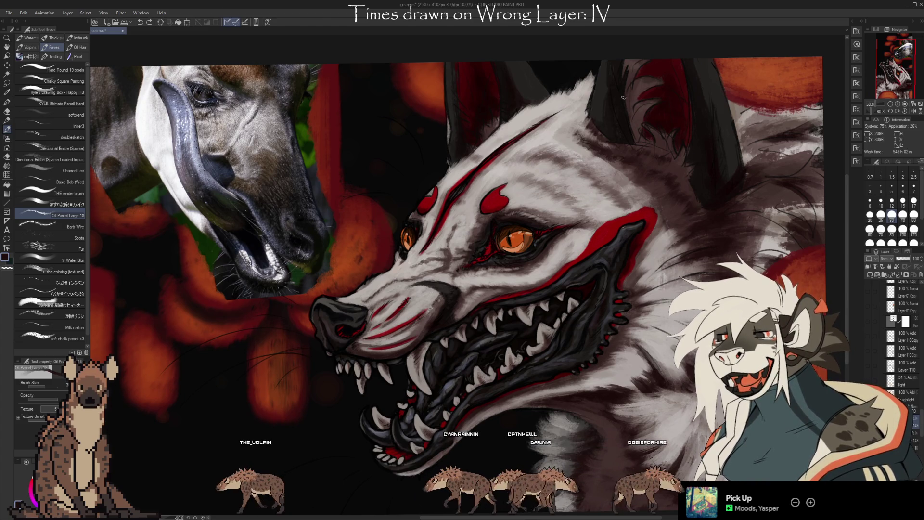
{"action": "mouse_move", "coordinate": [529, 183]}
{"action": "left_mouse_down"}
{"action": "mouse_move", "coordinate": [597, 174]}
{"action": "mouse_move", "coordinate": [618, 206]}
{"action": "left_mouse_up"}
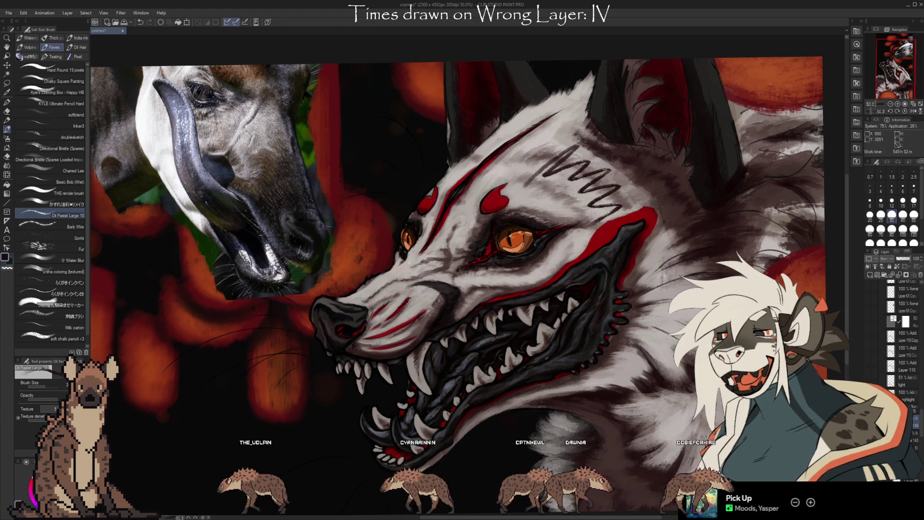
{"action": "key", "text": "ctrl+z"}
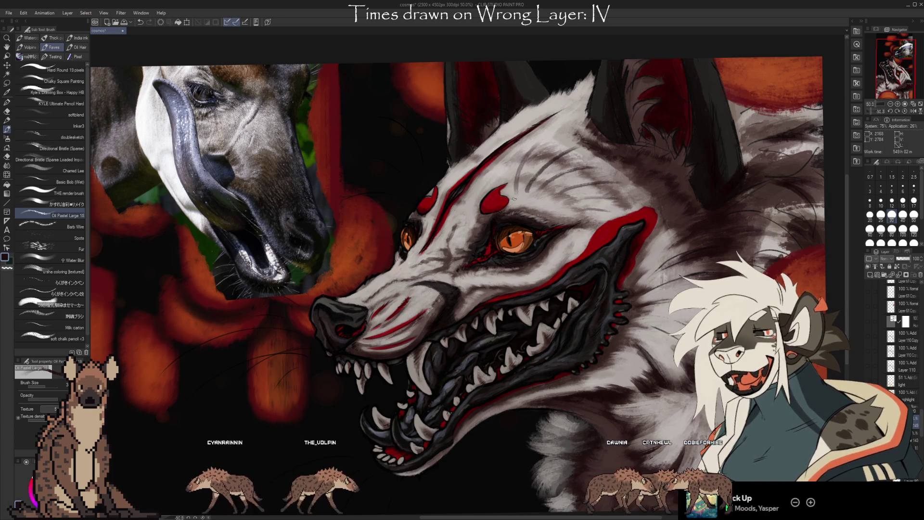
- Lighten the forehead fur with pale strokes and sample a light grey from the painting
{"action": "left_click_drag", "start_coordinate": [597, 168], "coordinate": [539, 185]}
{"action": "left_click_drag", "start_coordinate": [578, 149], "coordinate": [527, 193]}
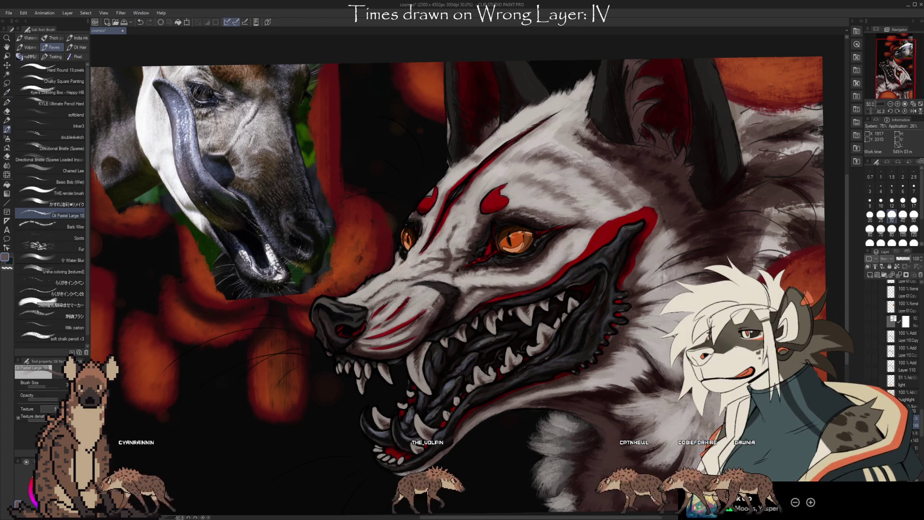
{"action": "left_click", "coordinate": [605, 145], "text": "alt"}
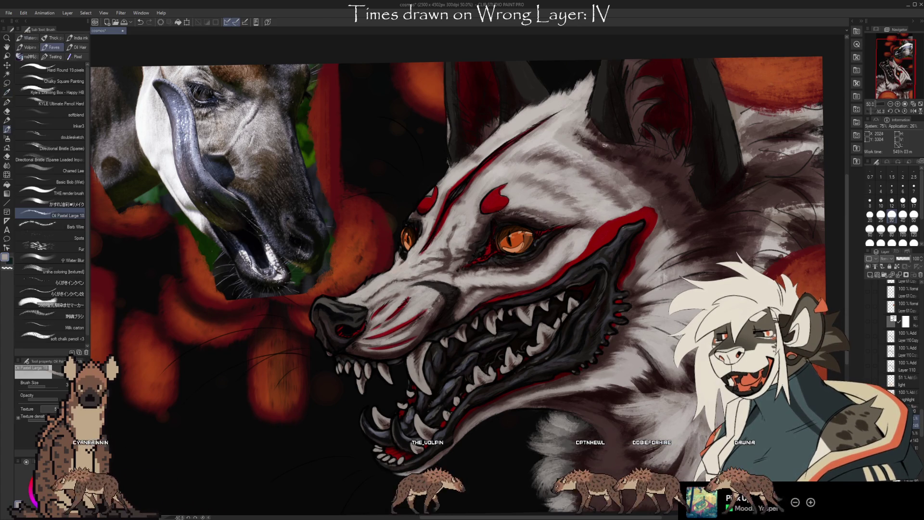
{"action": "key", "text": "i"}
{"action": "key", "text": "b"}
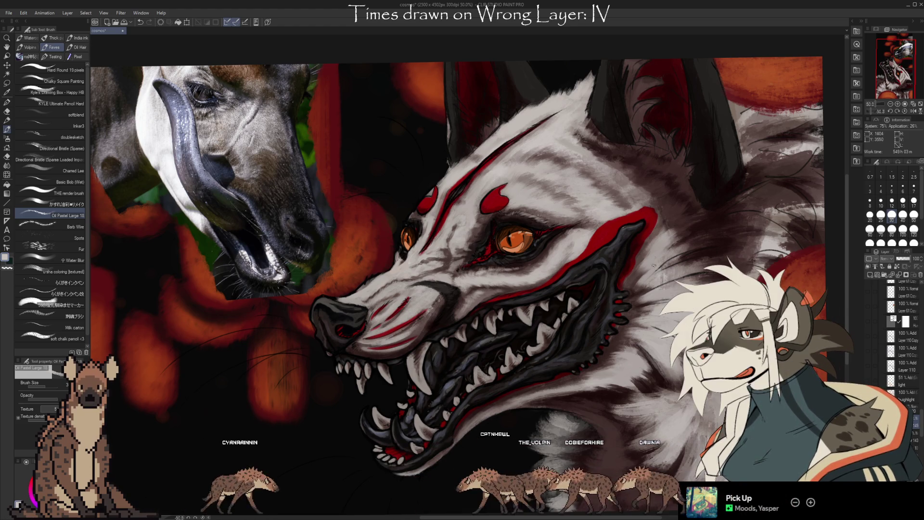
{"action": "left_click_drag", "start_coordinate": [523, 178], "coordinate": [544, 152]}
{"action": "key", "text": "i"}
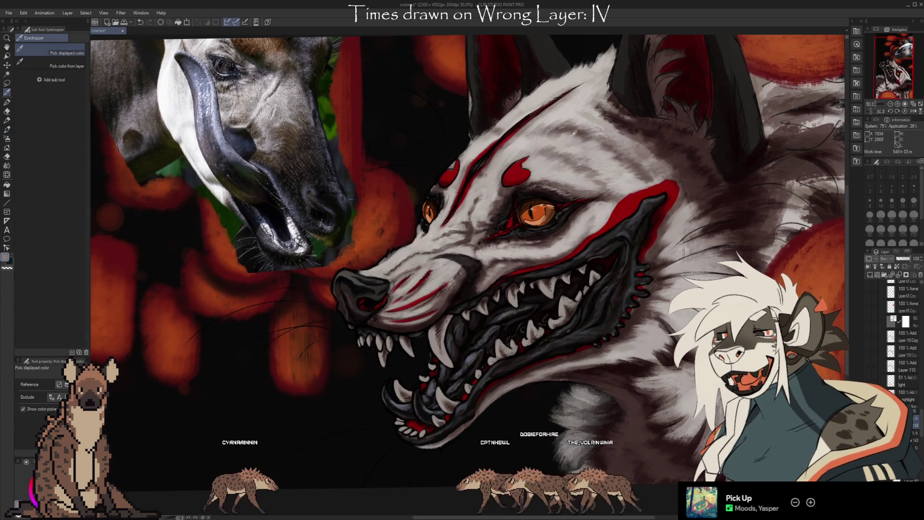
{"action": "key", "text": "b"}
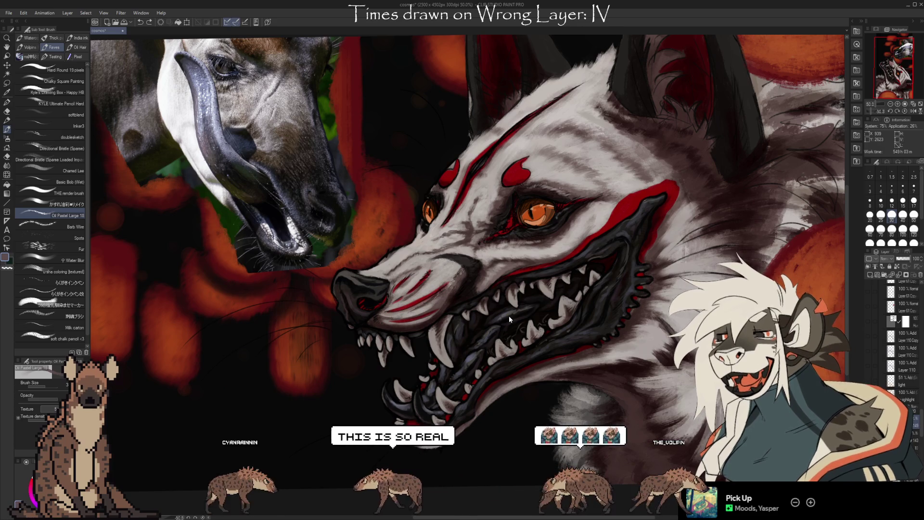
{"action": "key", "text": "i"}
{"action": "key", "text": "b"}
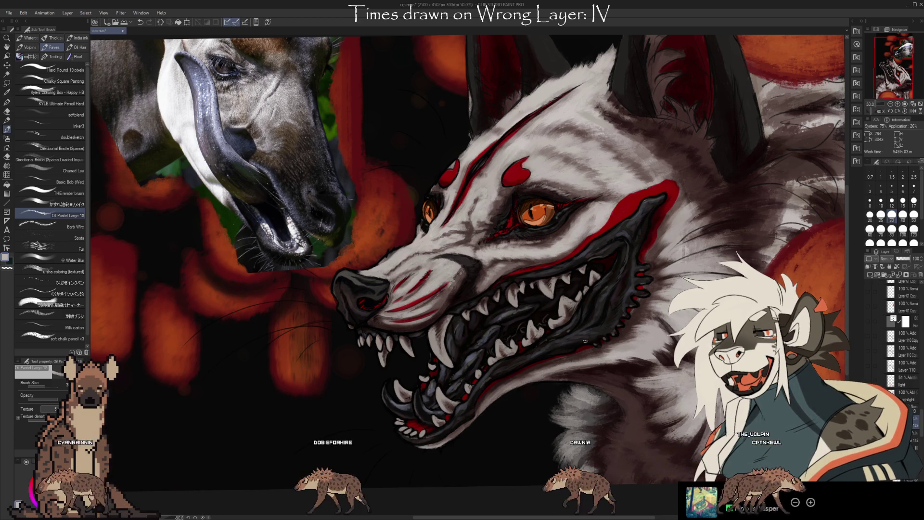
{"action": "left_click_drag", "start_coordinate": [602, 389], "coordinate": [641, 340]}
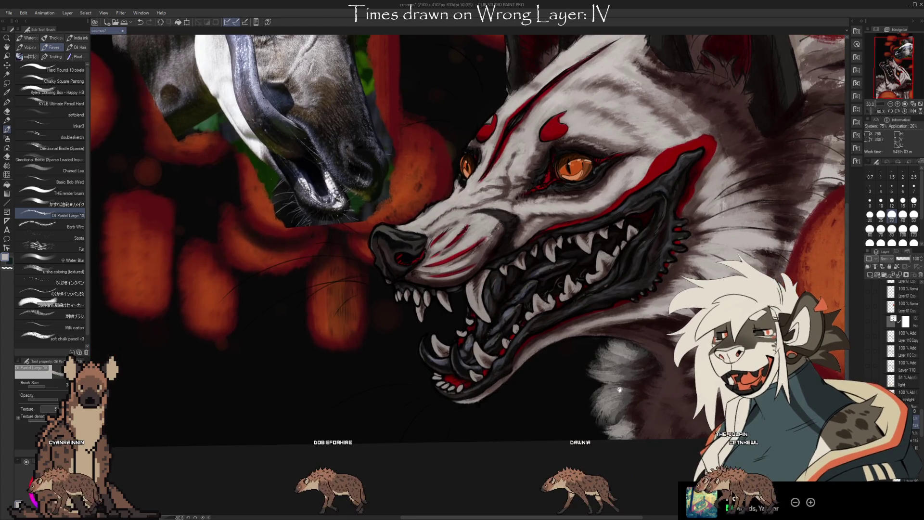
{"action": "mouse_move", "coordinate": [679, 387]}
{"action": "left_mouse_down"}
{"action": "mouse_move", "coordinate": [644, 371]}
{"action": "mouse_move", "coordinate": [636, 382]}
{"action": "left_mouse_up"}
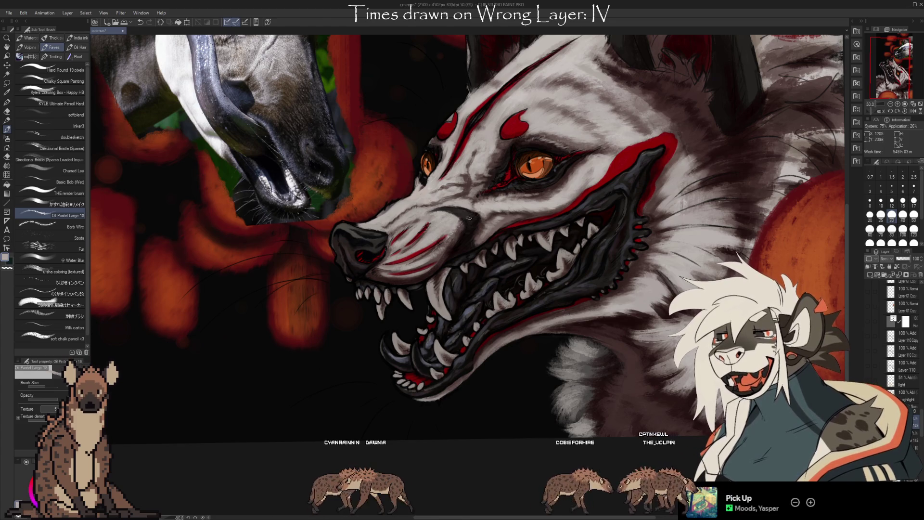
{"action": "left_click_drag", "start_coordinate": [629, 281], "coordinate": [634, 384]}
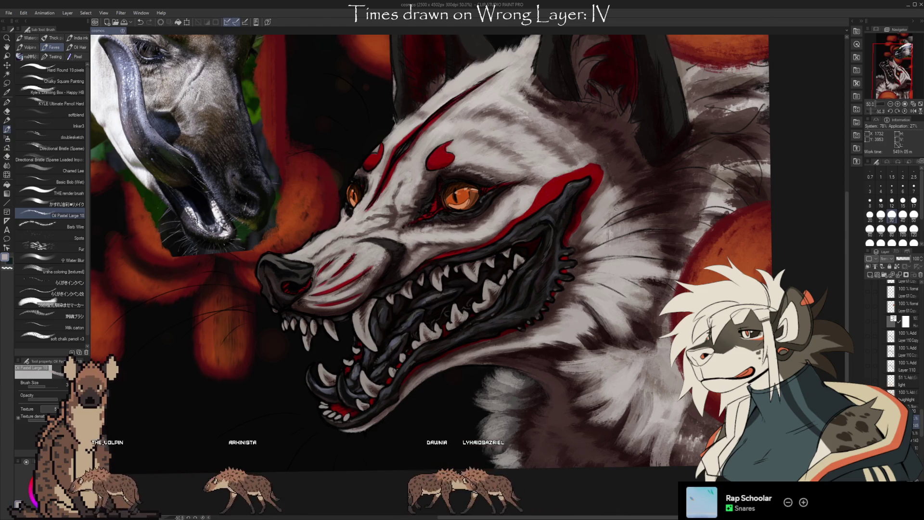
- Paint a stroke along the lower jaw, switching between the Oil Pastel brush and Kneaded eraser
{"action": "key", "text": "x"}
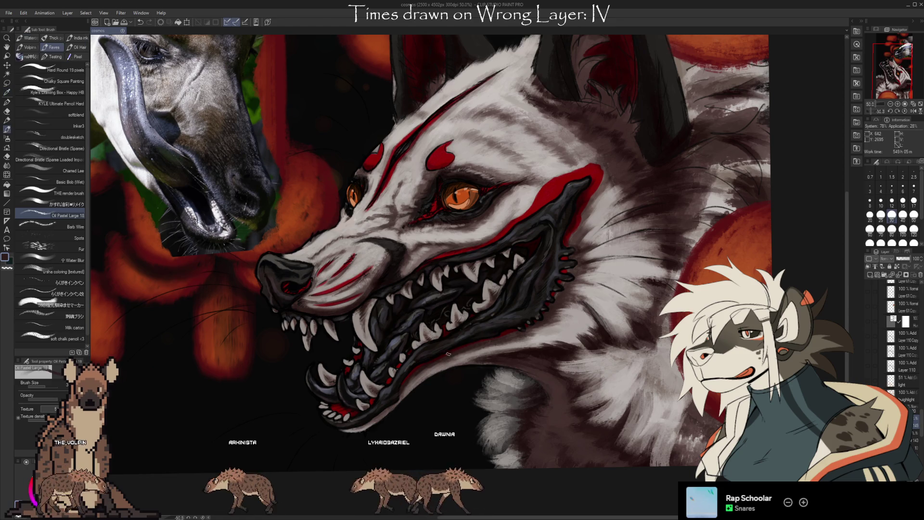
{"action": "key", "text": "e"}
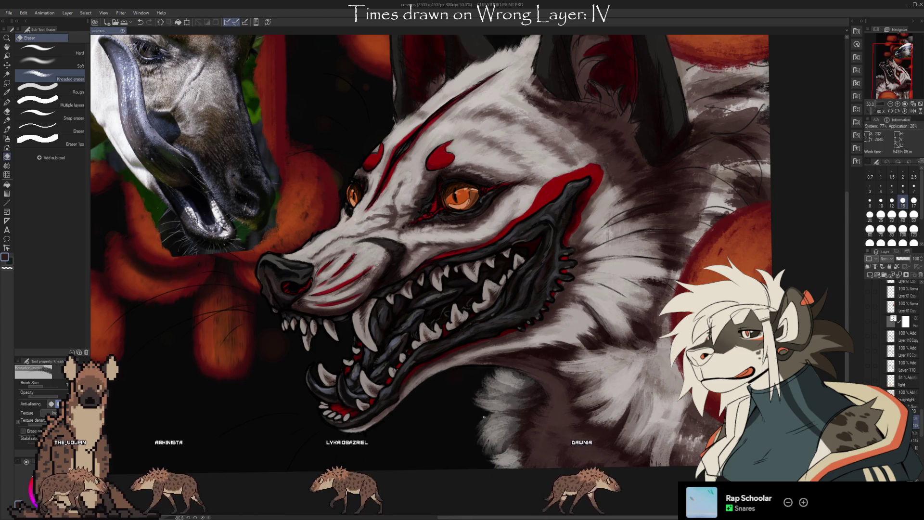
{"action": "key", "text": "b"}
{"action": "left_click_drag", "start_coordinate": [403, 384], "coordinate": [381, 415]}
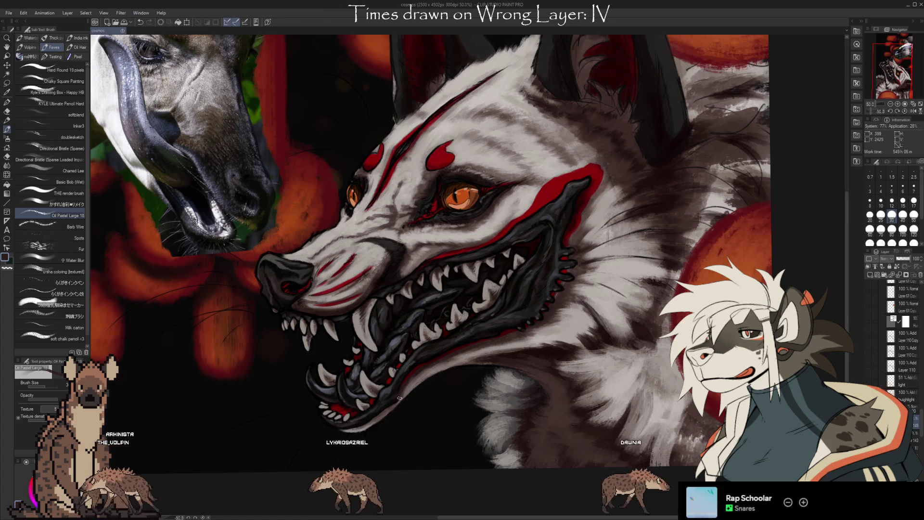
{"action": "key", "text": "e"}
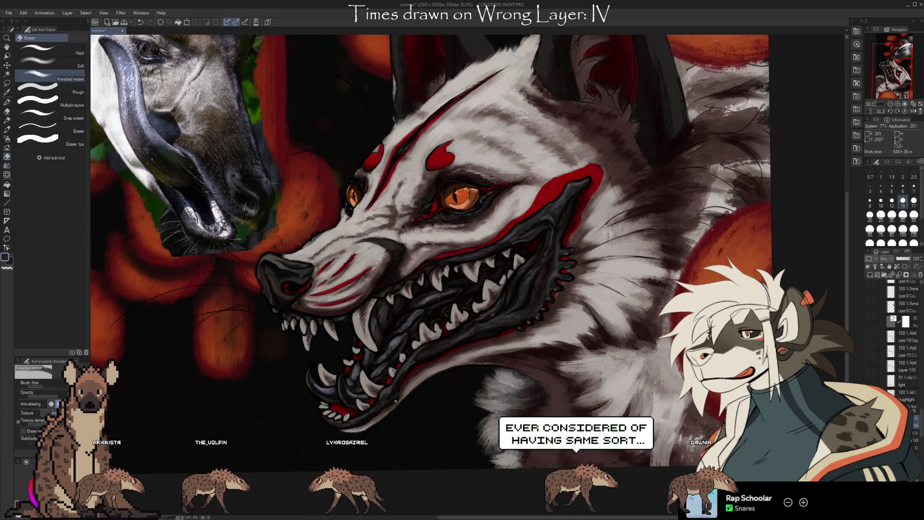
{"action": "key", "text": "b"}
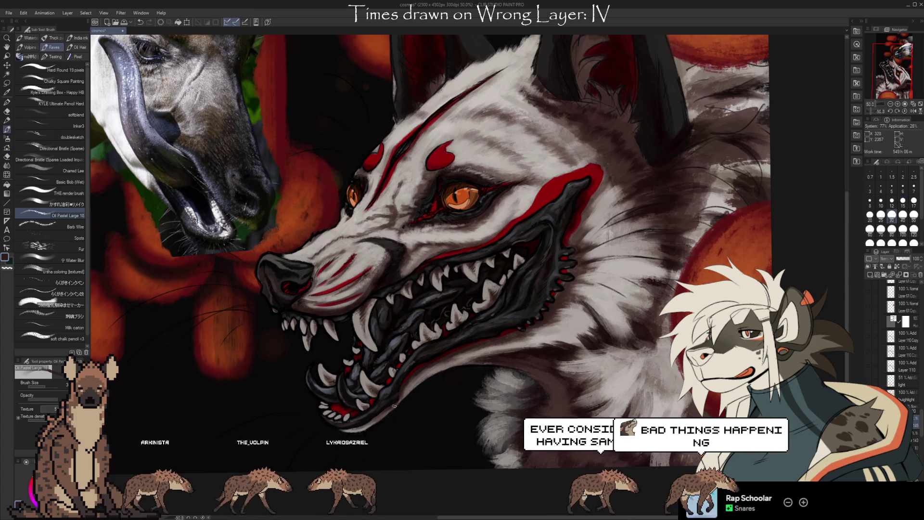
{"action": "key", "text": "e"}
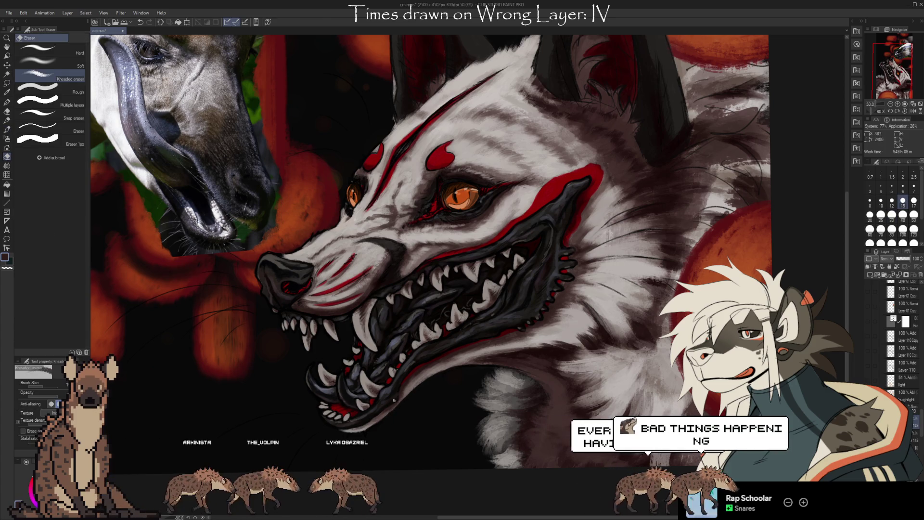
{"action": "left_click_drag", "start_coordinate": [536, 186], "coordinate": [497, 239]}
{"action": "key", "text": "i"}
{"action": "key", "text": "b"}
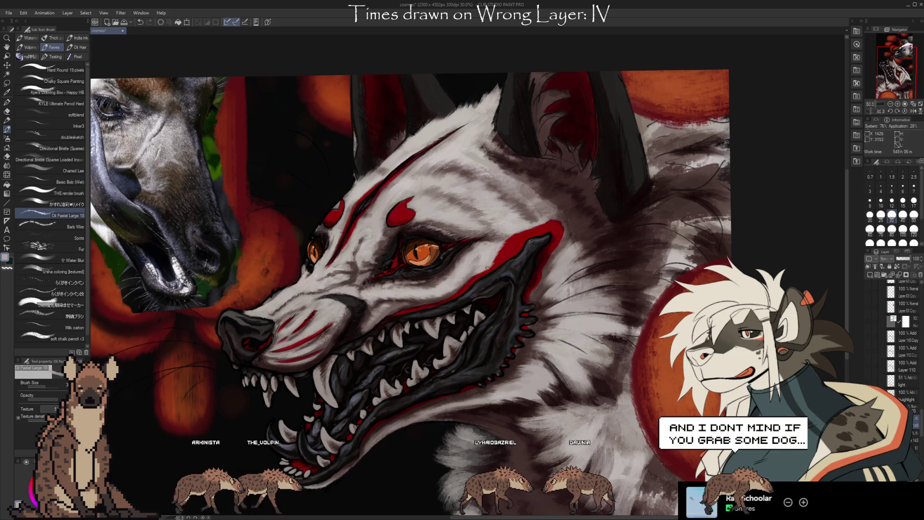
- Zoom in, sample brownish and darker fur greys, and settle the brush at size 20
{"action": "scroll", "coordinate": [503, 275], "scroll_direction": "up", "scroll_amount": 1}
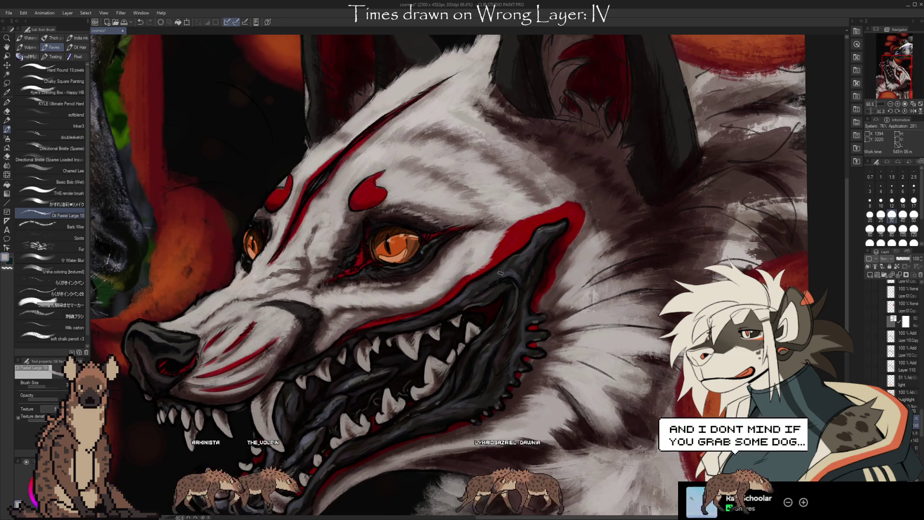
{"action": "scroll", "coordinate": [504, 275], "scroll_direction": "up", "scroll_amount": 2}
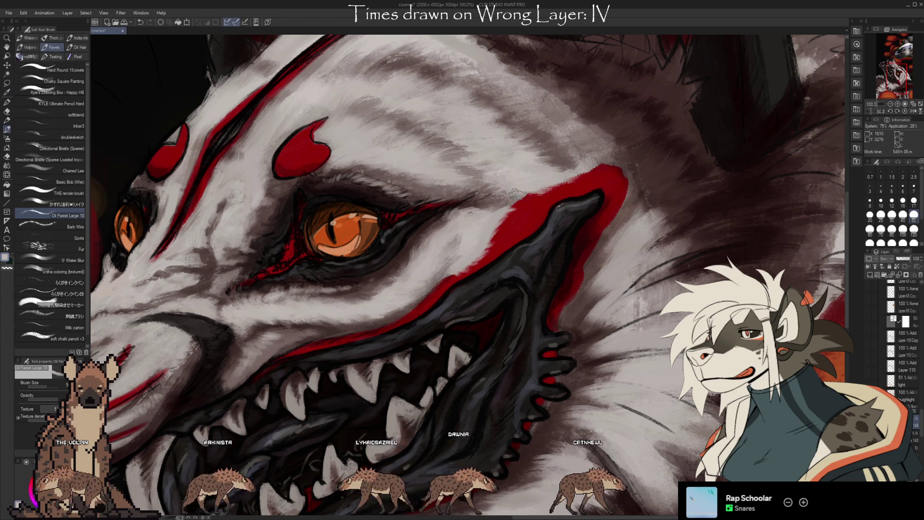
{"action": "left_click", "coordinate": [505, 200], "text": "alt"}
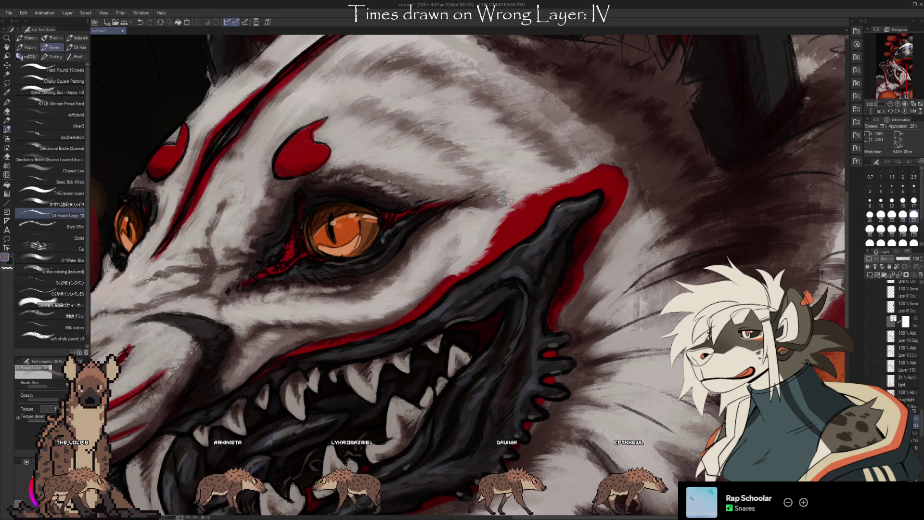
{"action": "left_click", "coordinate": [476, 201], "text": "alt"}
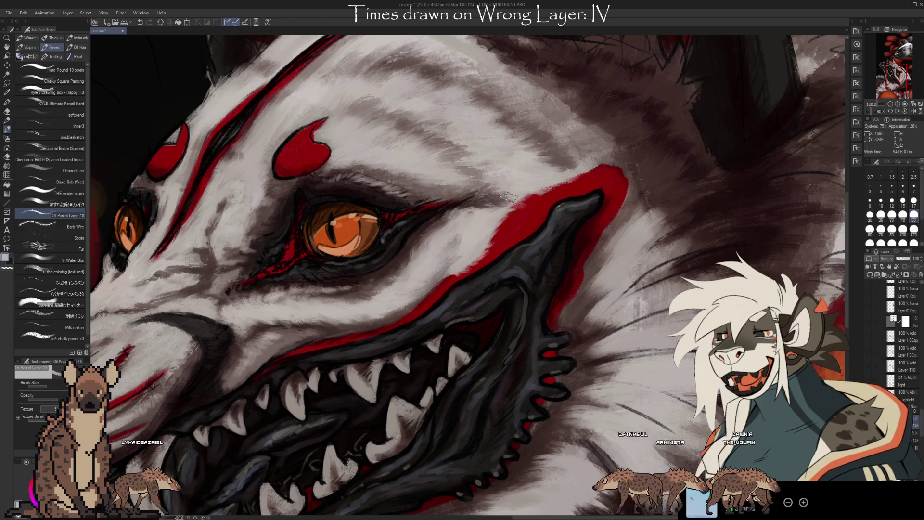
{"action": "left_click_drag", "start_coordinate": [619, 308], "coordinate": [606, 324]}
{"action": "key", "text": "bracketleft"}
{"action": "key", "text": "bracketleft"}
{"action": "key", "text": "bracketleft"}
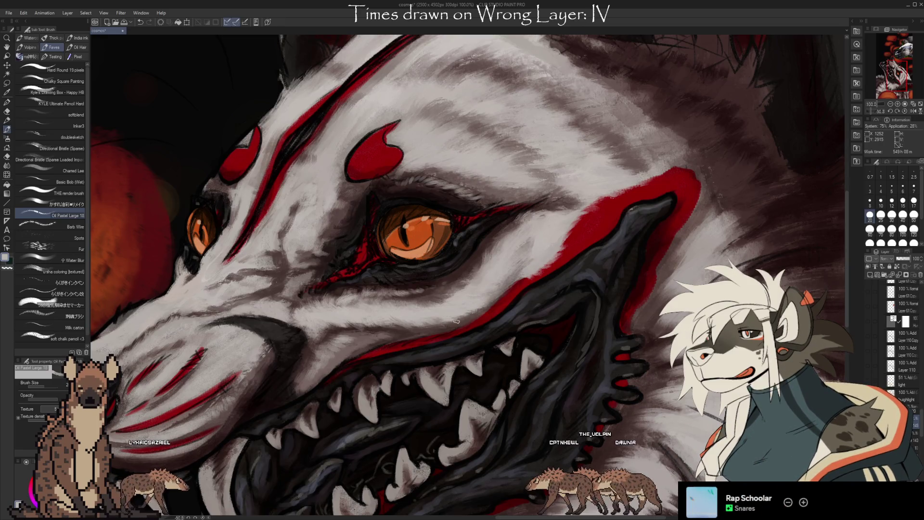
{"action": "key", "text": "bracketright"}
{"action": "key", "text": "bracketright"}
{"action": "key", "text": "bracketright"}
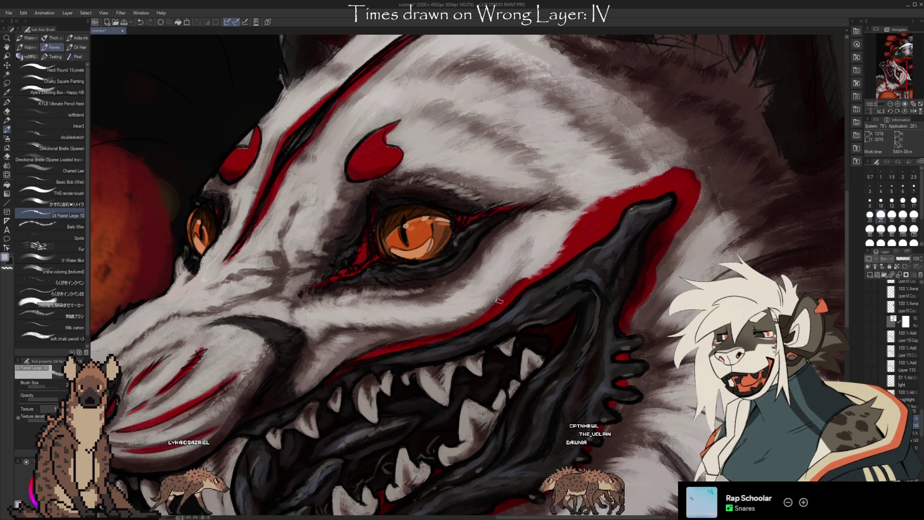
{"action": "key", "text": "bracketleft"}
{"action": "key", "text": "bracketleft"}
{"action": "key", "text": "bracketleft"}
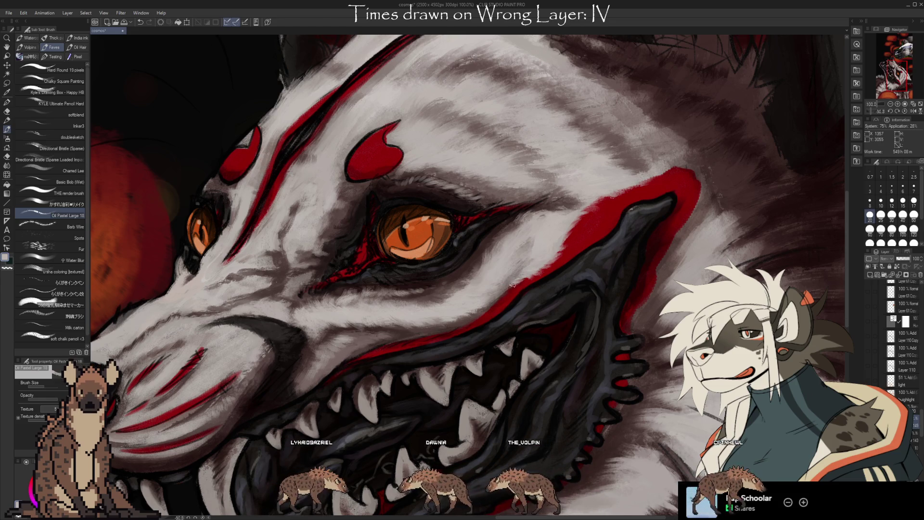
- Eyedrop a series of greys from the painted fur around the eye and cheek
{"action": "mouse_move", "coordinate": [523, 278]}
{"action": "left_mouse_down"}
{"action": "mouse_move", "coordinate": [577, 235]}
{"action": "mouse_move", "coordinate": [624, 215]}
{"action": "left_mouse_up"}
{"action": "key", "text": "i"}
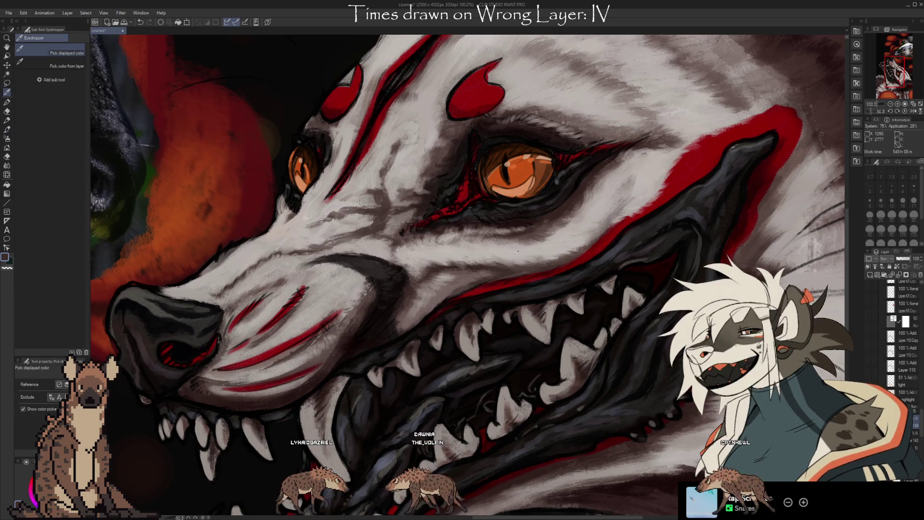
{"action": "left_click", "coordinate": [513, 274]}
{"action": "key", "text": "b"}
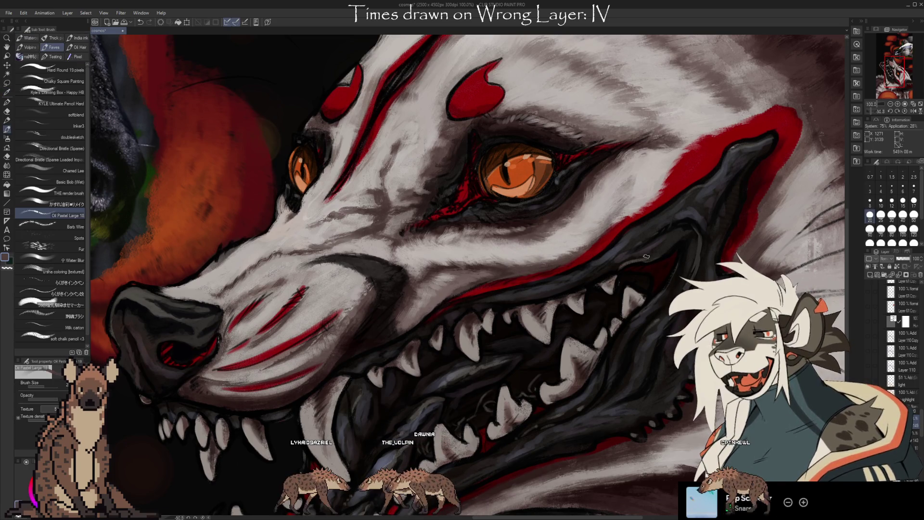
{"action": "left_click", "coordinate": [483, 288], "text": "alt"}
{"action": "left_click", "coordinate": [497, 283], "text": "alt"}
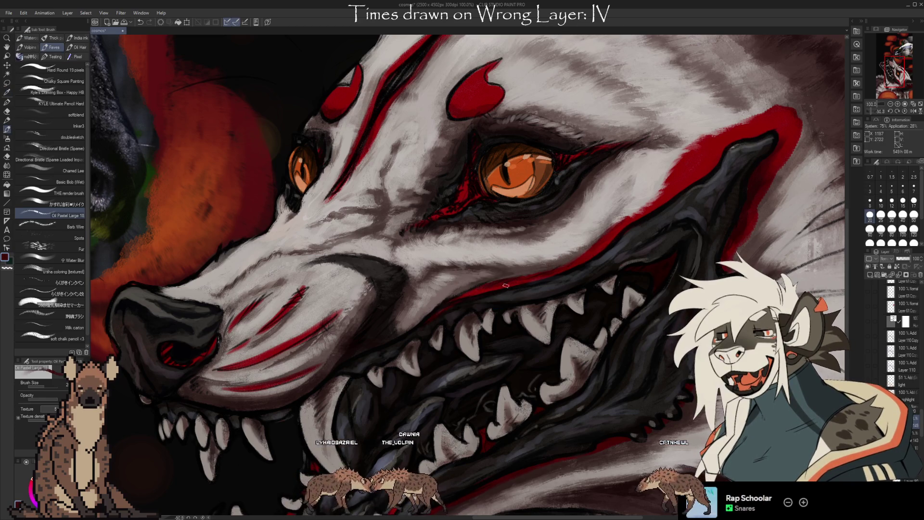
{"action": "left_click", "coordinate": [479, 290], "text": "alt"}
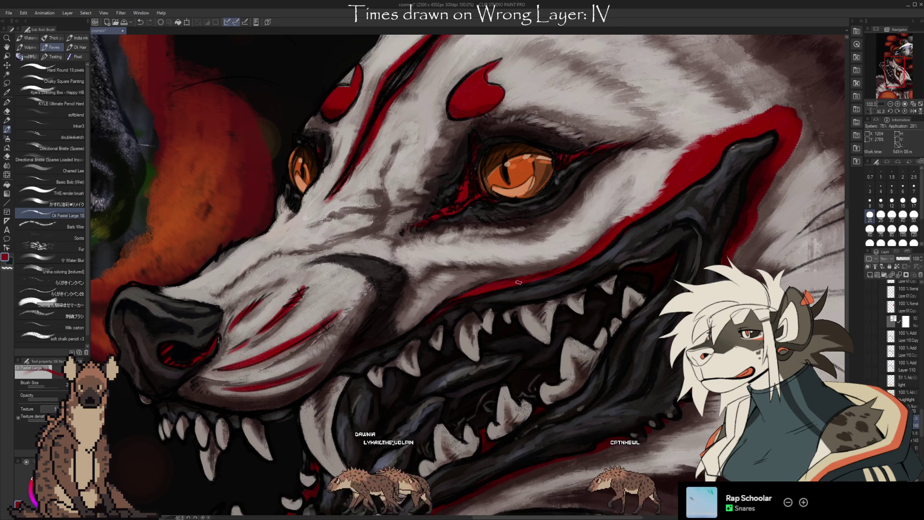
{"action": "left_click", "coordinate": [576, 251], "text": "alt"}
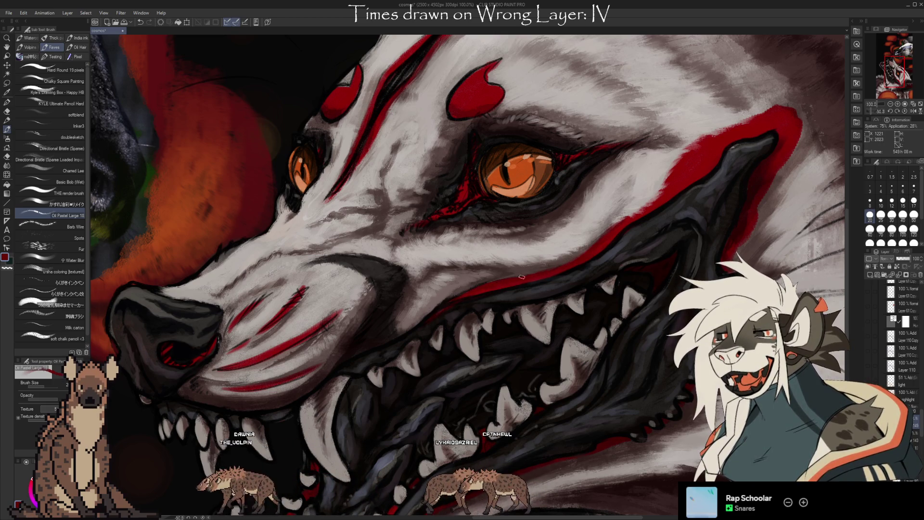
- Sample the red of the mouth-corner marking, then a duller red along the lip line
{"action": "left_click", "coordinate": [548, 273], "text": "alt"}
{"action": "left_click", "coordinate": [690, 177], "text": "alt"}
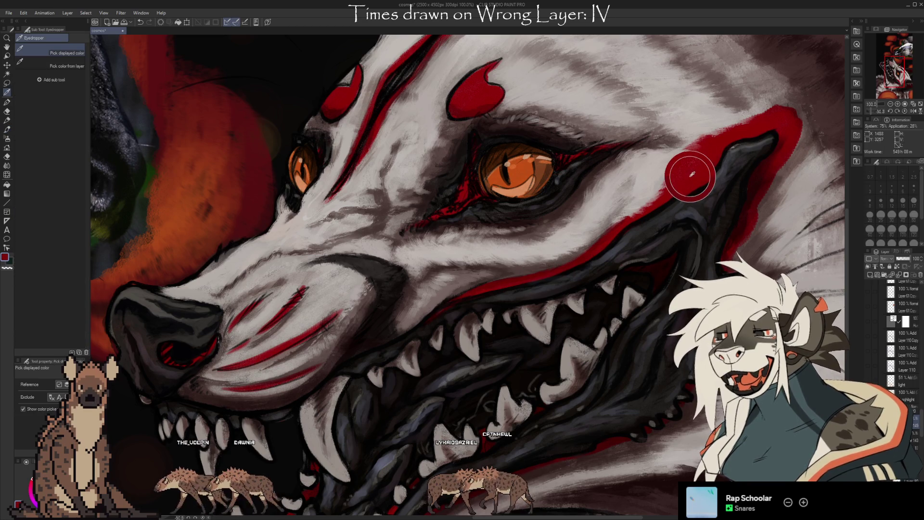
{"action": "left_click", "coordinate": [595, 248], "text": "alt"}
{"action": "left_click", "coordinate": [597, 246], "text": "alt"}
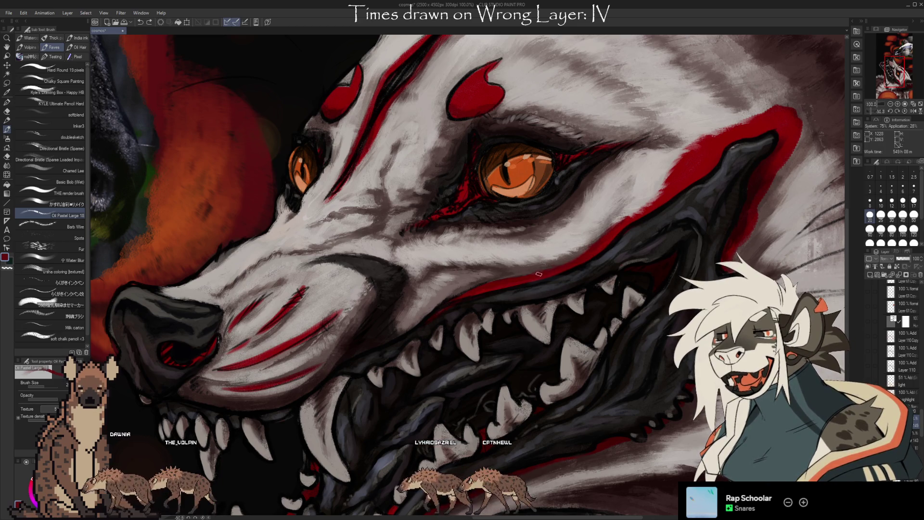
{"action": "left_click", "coordinate": [498, 285], "text": "alt"}
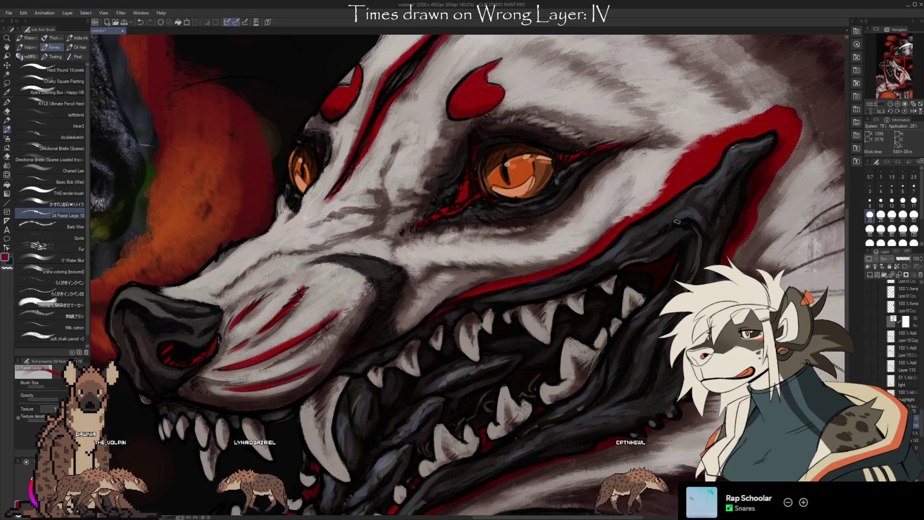
{"action": "left_click_drag", "start_coordinate": [591, 248], "coordinate": [649, 304]}
{"action": "left_click", "coordinate": [553, 247], "text": "alt"}
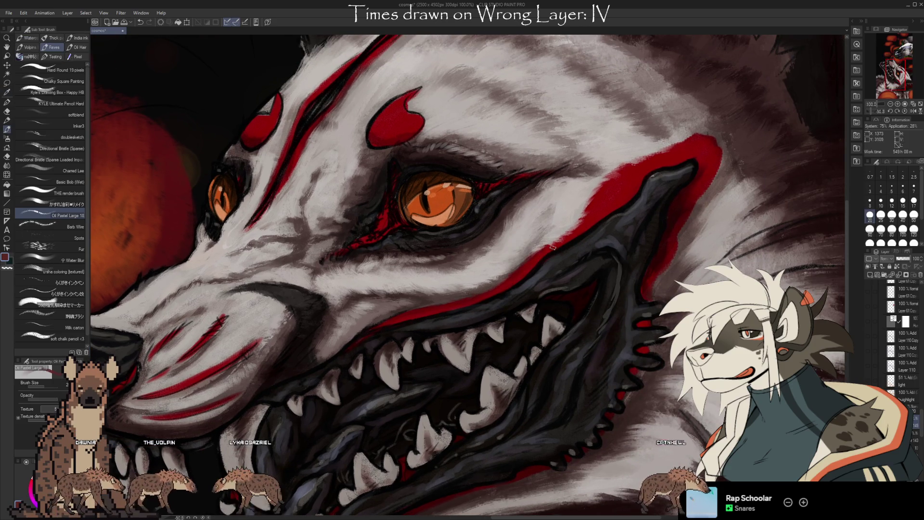
- Sample a bright red, then zoom and pan right until the dog-nose reference photo appears
{"action": "left_click", "coordinate": [604, 192], "text": "alt"}
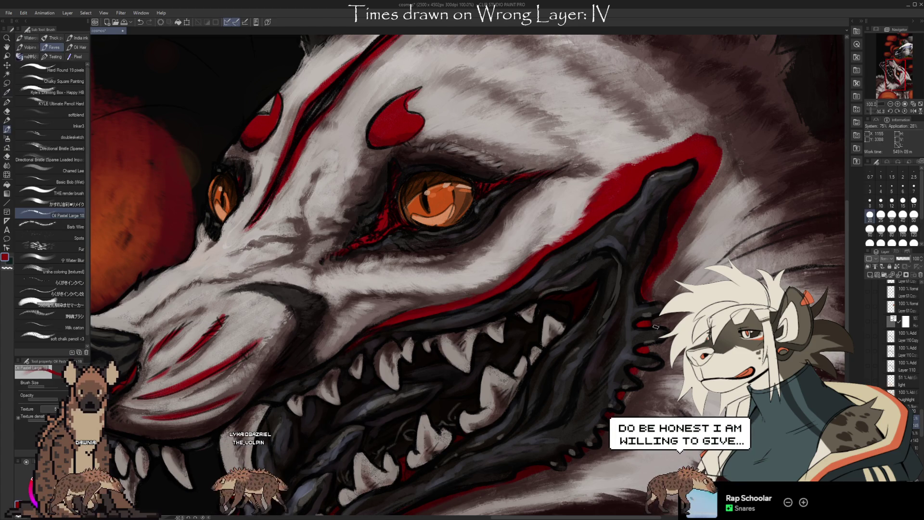
{"action": "scroll", "coordinate": [654, 328], "scroll_direction": "up", "scroll_amount": 2}
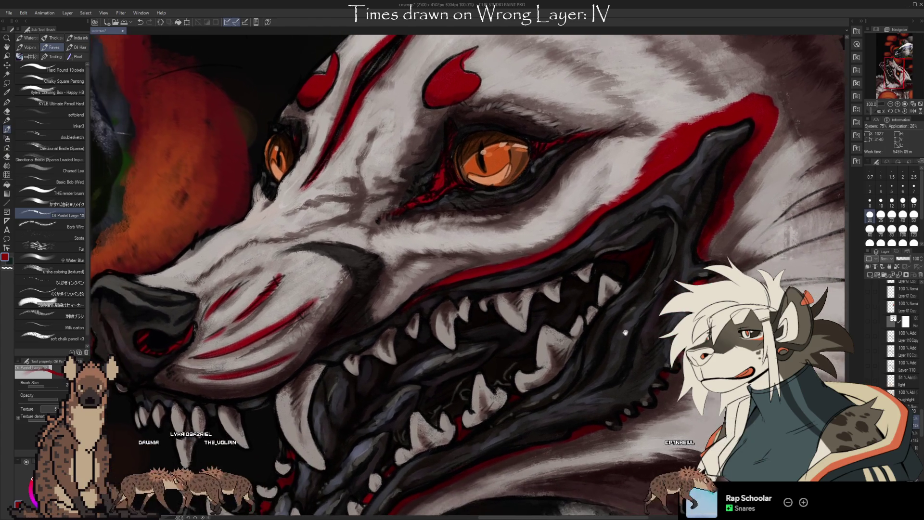
{"action": "mouse_move", "coordinate": [625, 332]}
{"action": "left_mouse_down"}
{"action": "mouse_move", "coordinate": [674, 334]}
{"action": "mouse_move", "coordinate": [635, 337]}
{"action": "mouse_move", "coordinate": [603, 304]}
{"action": "left_mouse_up"}
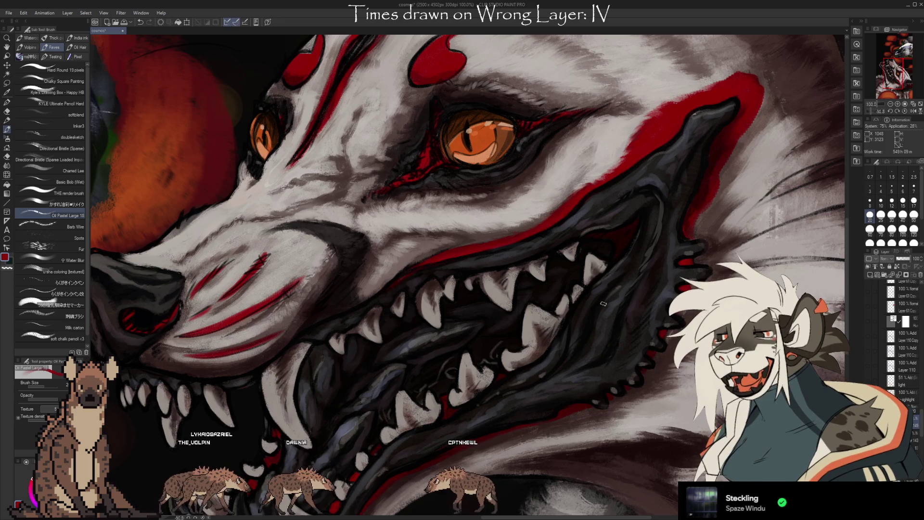
{"action": "scroll", "coordinate": [503, 295], "scroll_direction": "left", "scroll_amount": 3}
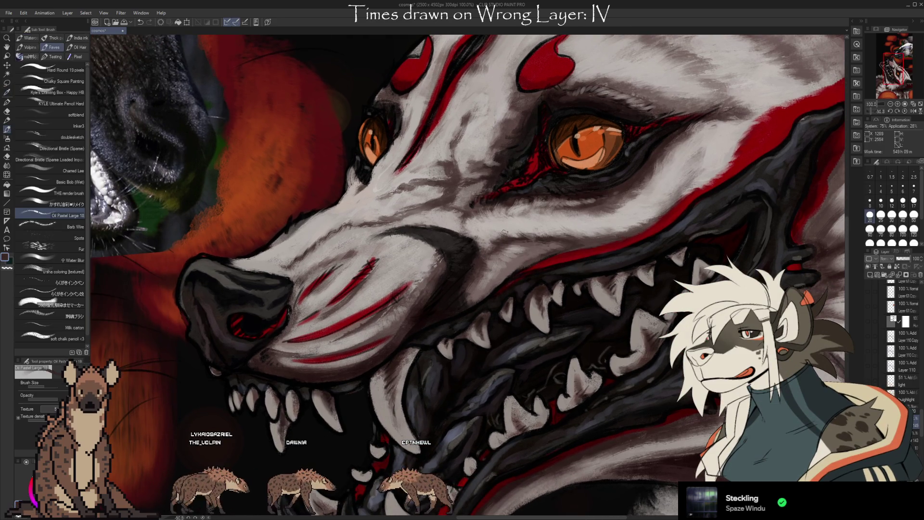
- Sample the fur's light grey, raise the brush to size 30, and pan the muzzle into view
{"action": "left_click", "coordinate": [487, 233], "text": "alt"}
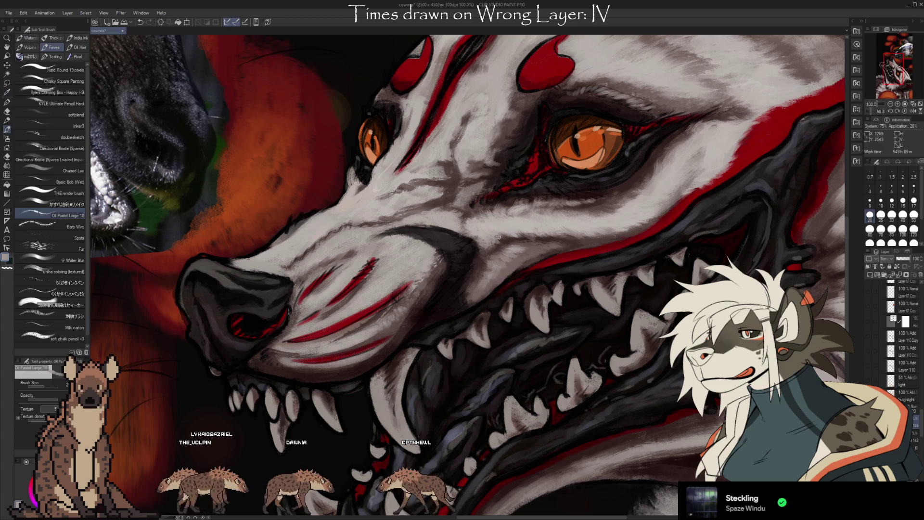
{"action": "left_click", "coordinate": [503, 223], "text": "alt"}
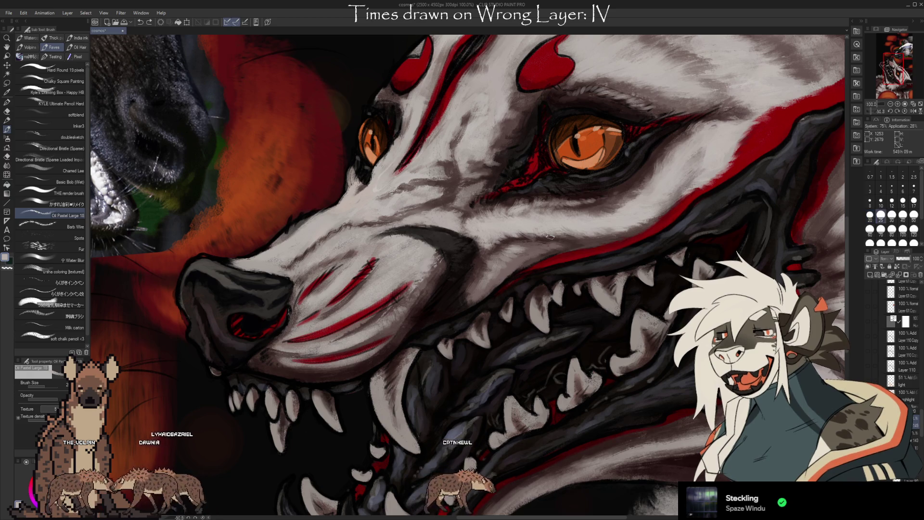
{"action": "key", "text": "bracketright"}
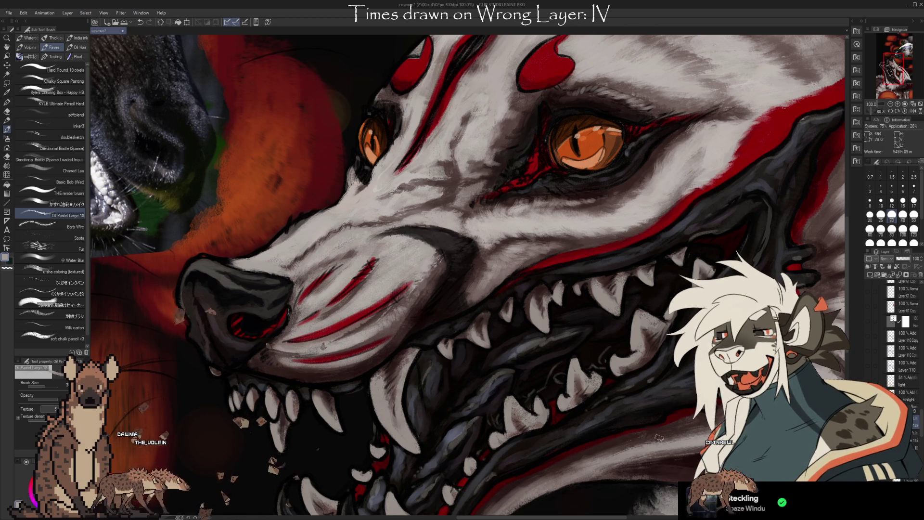
{"action": "left_click_drag", "start_coordinate": [526, 342], "coordinate": [560, 318]}
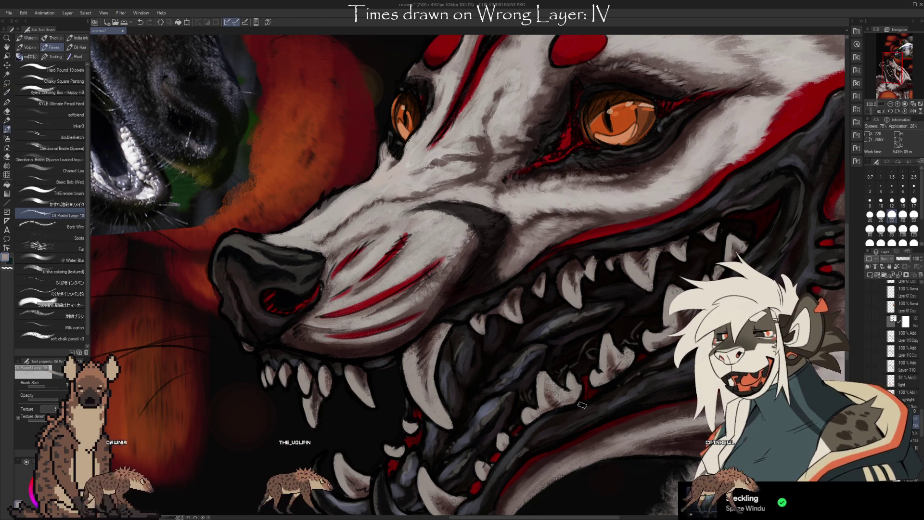
{"action": "left_click_drag", "start_coordinate": [582, 405], "coordinate": [673, 361]}
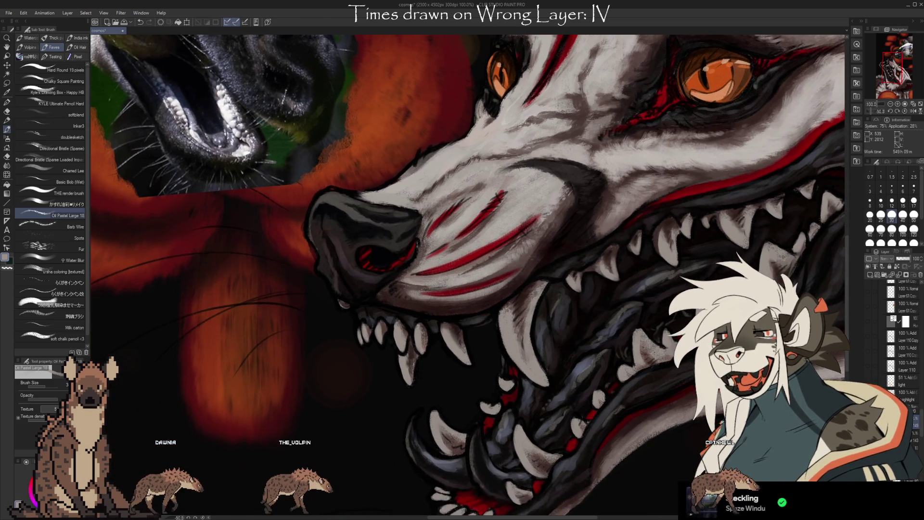
- At brush size 17, add a small fur stroke on the muzzle, then sample mauve-grey and light grey
{"action": "key", "text": "bracketleft"}
{"action": "key", "text": "bracketleft"}
{"action": "key", "text": "bracketleft"}
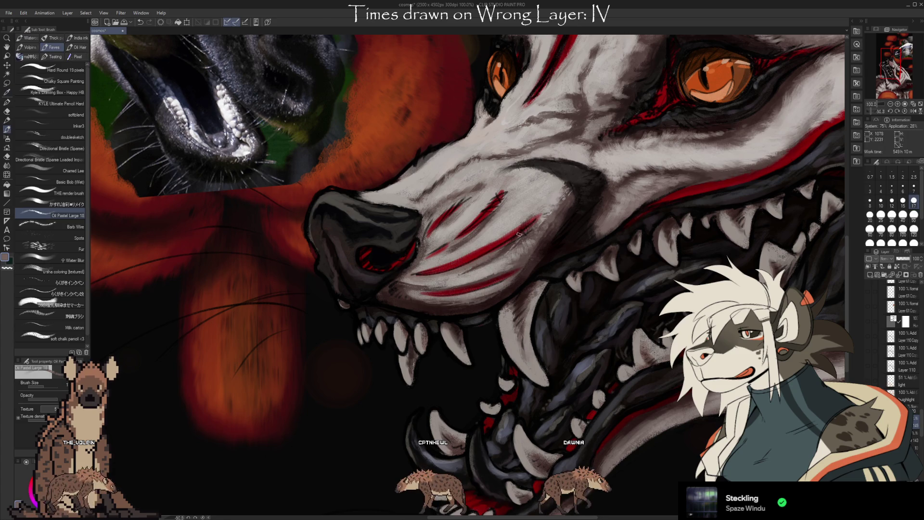
{"action": "left_click_drag", "start_coordinate": [456, 270], "coordinate": [464, 267]}
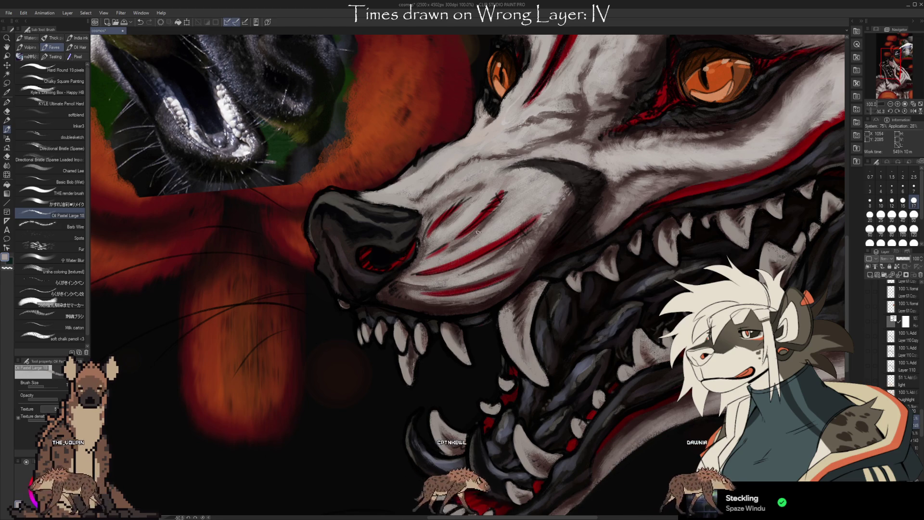
{"action": "left_click", "coordinate": [468, 193], "text": "alt"}
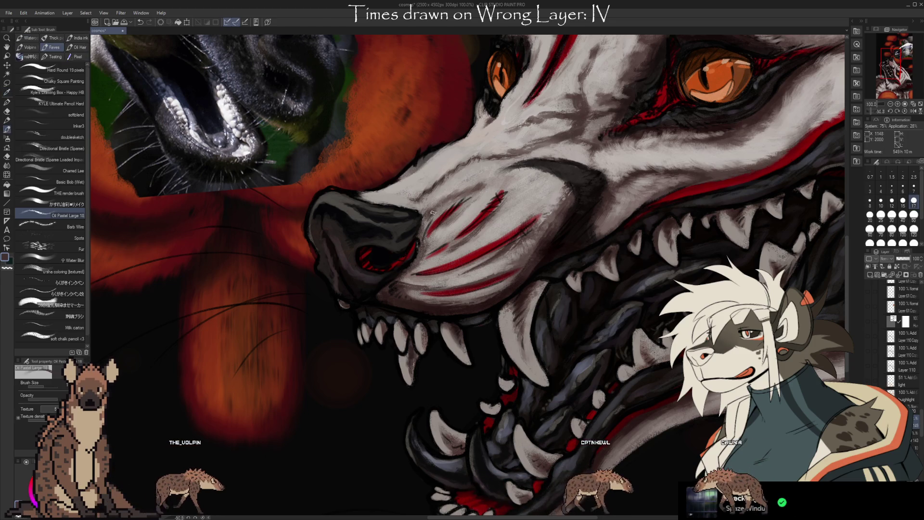
{"action": "left_click", "coordinate": [448, 200], "text": "alt"}
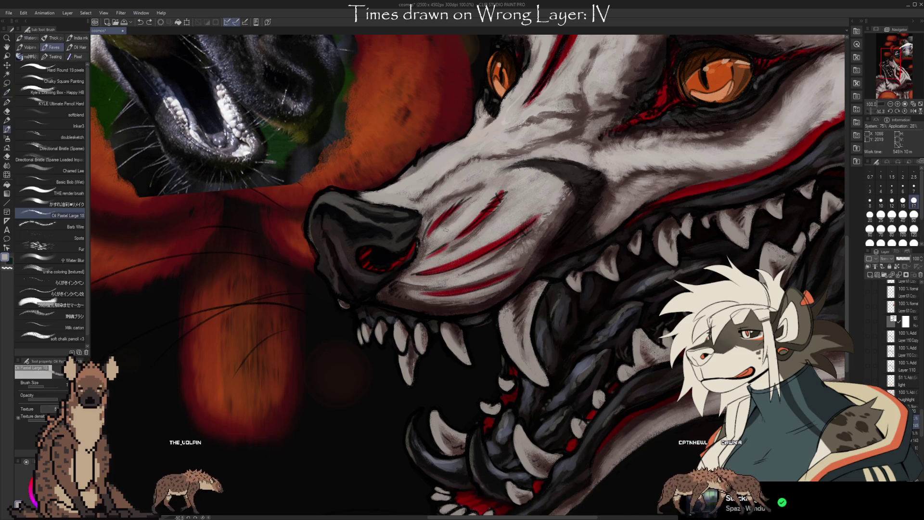
{"action": "left_click_drag", "start_coordinate": [496, 192], "coordinate": [427, 227]}
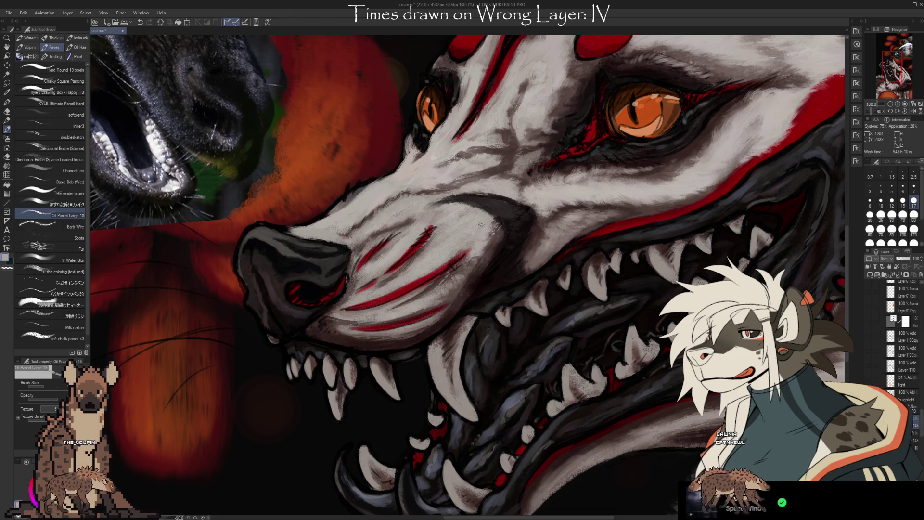
- Paint muzzle fur with Oil Pastel colours sampled from the muzzle and its darker areas
{"action": "left_click", "coordinate": [470, 243], "text": "alt"}
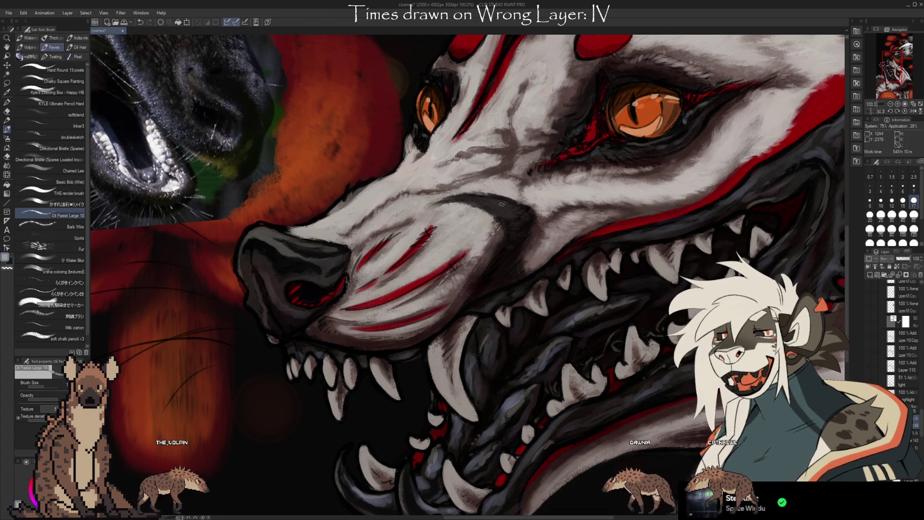
{"action": "scroll", "coordinate": [650, 364], "scroll_direction": "up", "scroll_amount": 2}
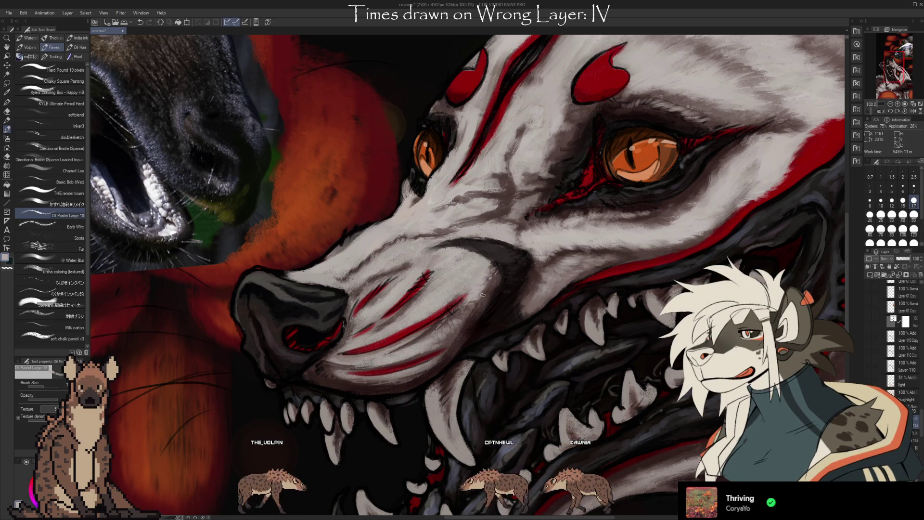
{"action": "left_click", "coordinate": [597, 320], "text": "alt"}
{"action": "left_click_drag", "start_coordinate": [570, 331], "coordinate": [609, 353]}
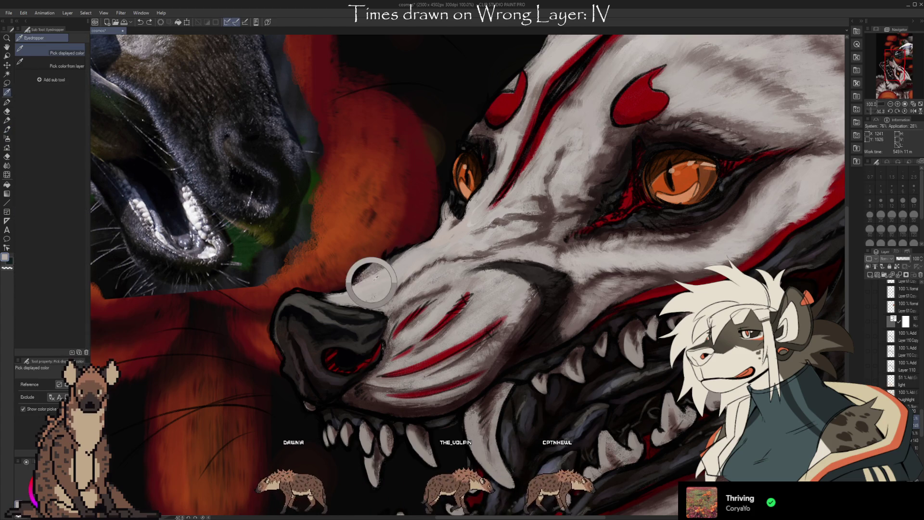
- Layer light and darker fur greys sampled from the muzzle into its fur strokes
{"action": "left_click", "coordinate": [402, 256], "text": "alt"}
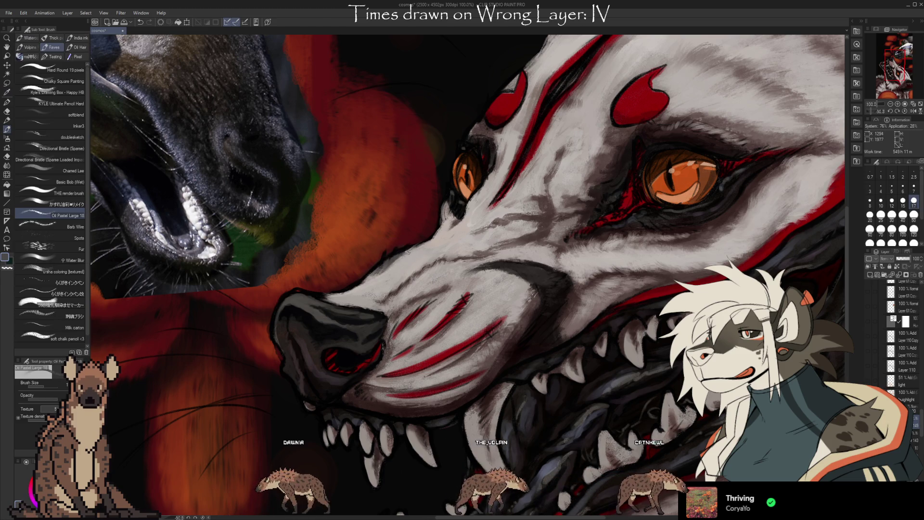
{"action": "left_click", "coordinate": [374, 278], "text": "alt"}
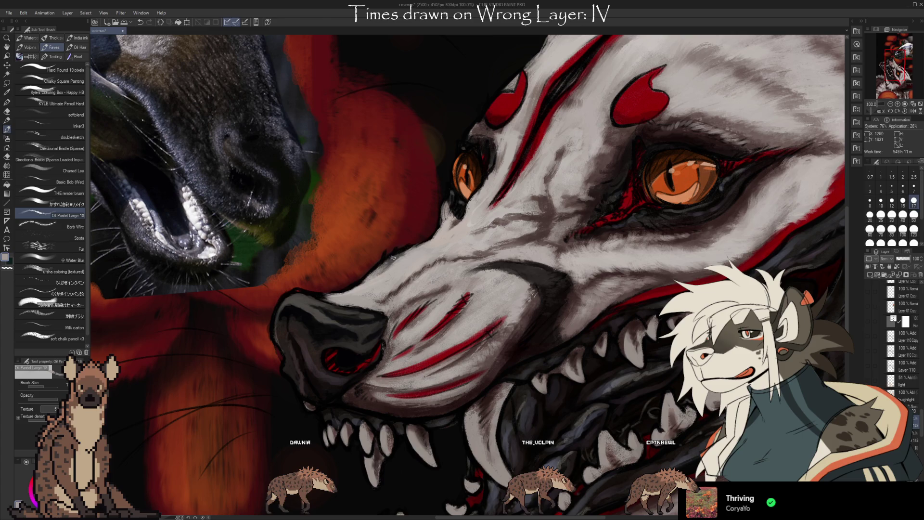
{"action": "left_click", "coordinate": [360, 283], "text": "alt"}
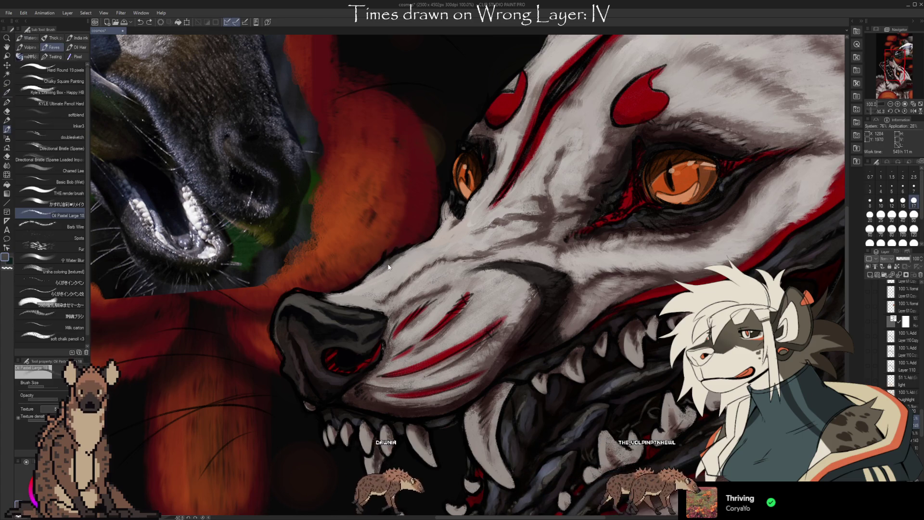
{"action": "left_click", "coordinate": [384, 269], "text": "alt"}
{"action": "left_click", "coordinate": [378, 274], "text": "alt"}
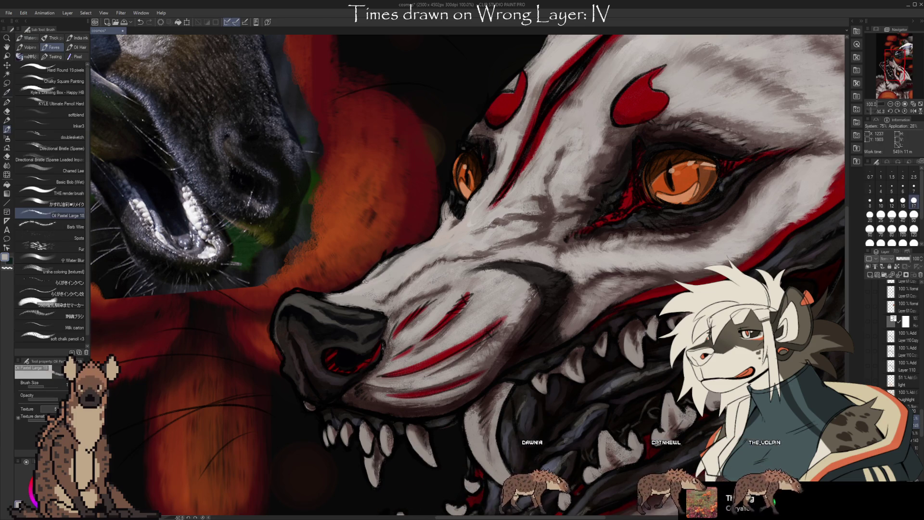
{"action": "left_click", "coordinate": [336, 294], "text": "alt"}
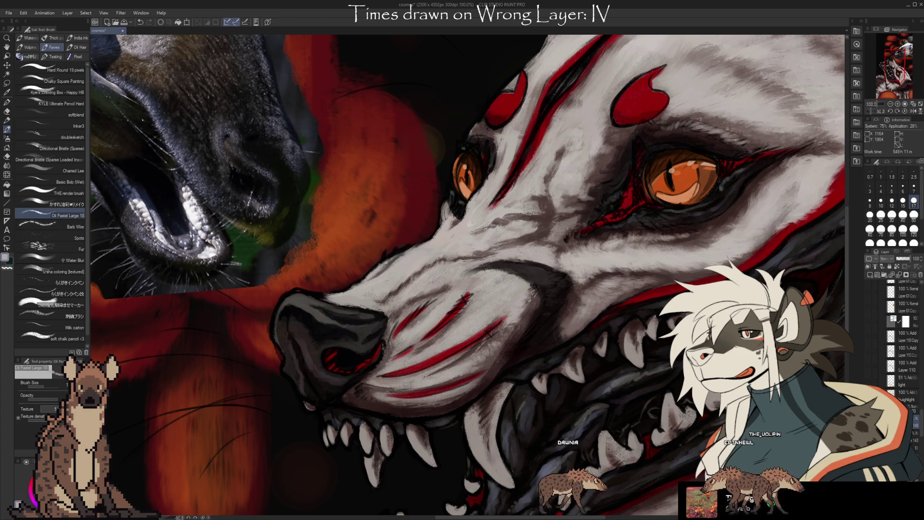
{"action": "left_click", "coordinate": [375, 288], "text": "alt"}
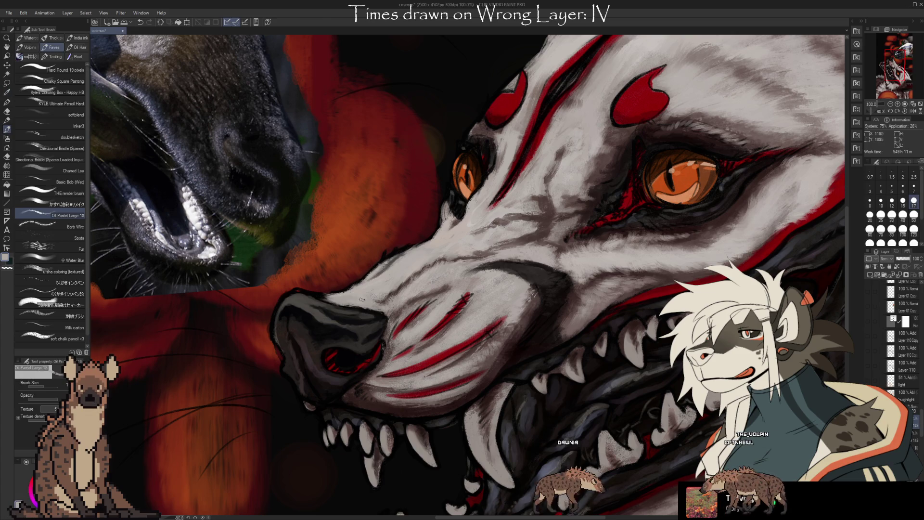
- Add more fur strokes across the muzzle and brow using nearby canvas colours
{"action": "left_click", "coordinate": [416, 262], "text": "alt"}
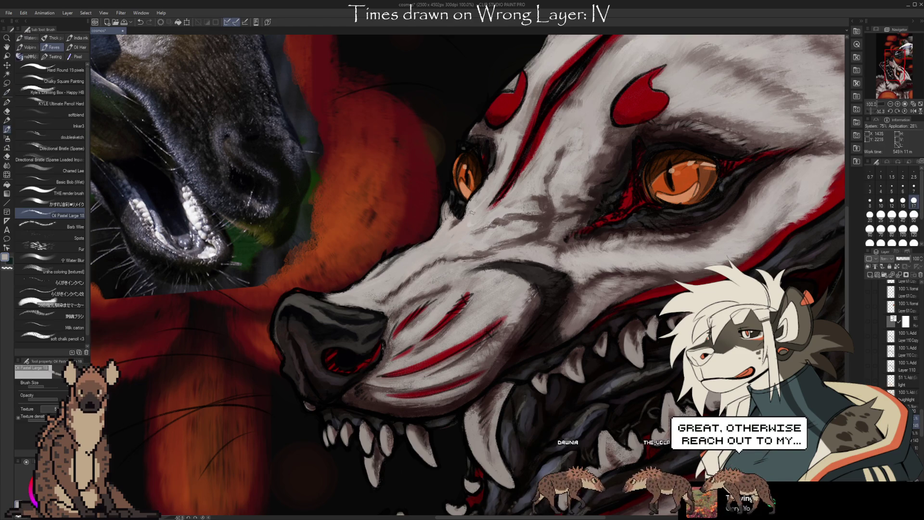
{"action": "left_click", "coordinate": [431, 259], "text": "alt"}
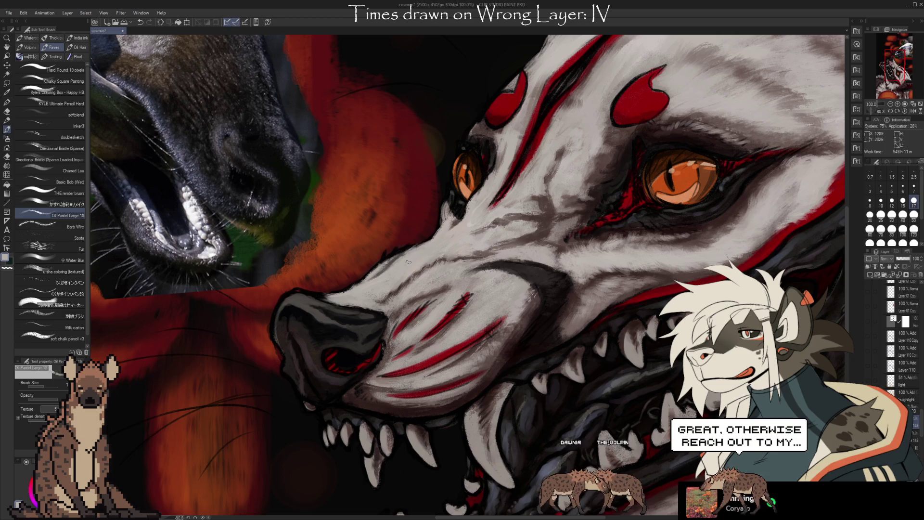
{"action": "left_click", "coordinate": [414, 264], "text": "alt"}
{"action": "left_click", "coordinate": [382, 281], "text": "alt"}
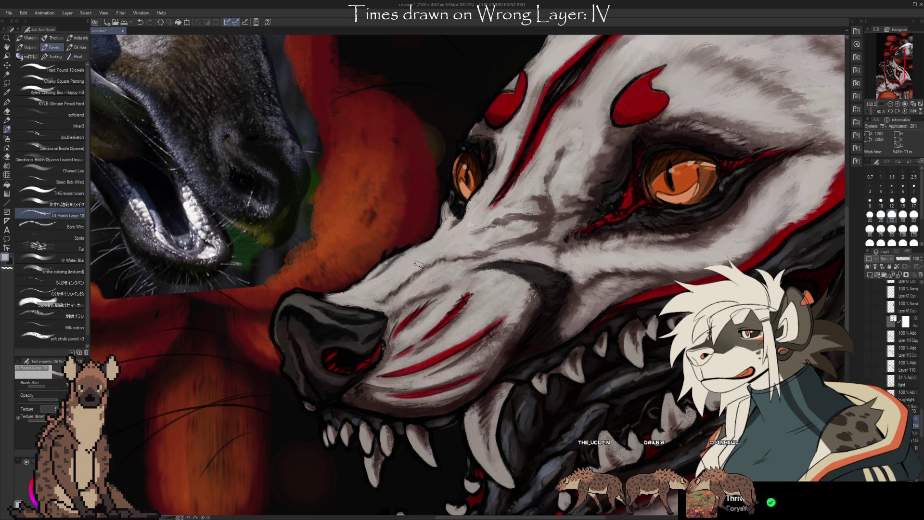
{"action": "left_click", "coordinate": [464, 281], "text": "alt"}
{"action": "left_click", "coordinate": [440, 271], "text": "alt"}
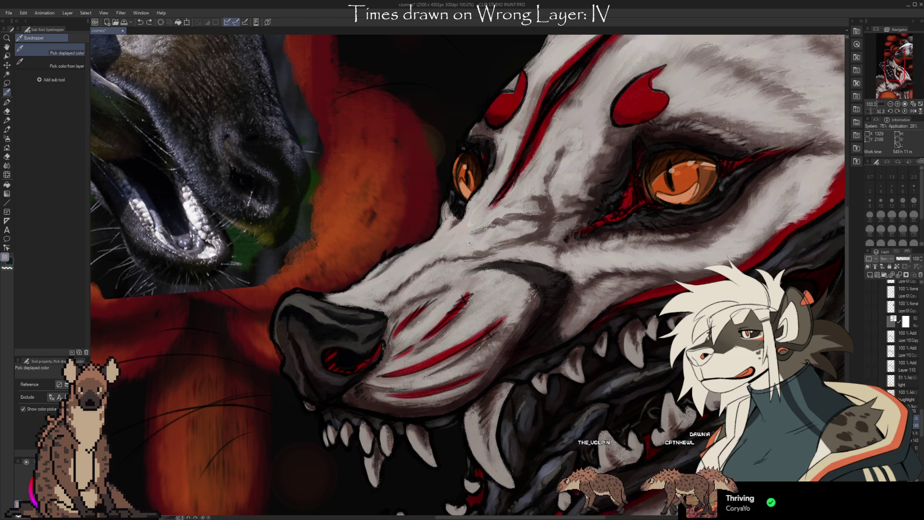
{"action": "left_click", "coordinate": [457, 339], "text": "alt"}
{"action": "left_click", "coordinate": [592, 259], "text": "alt"}
{"action": "left_click", "coordinate": [557, 140], "text": "alt"}
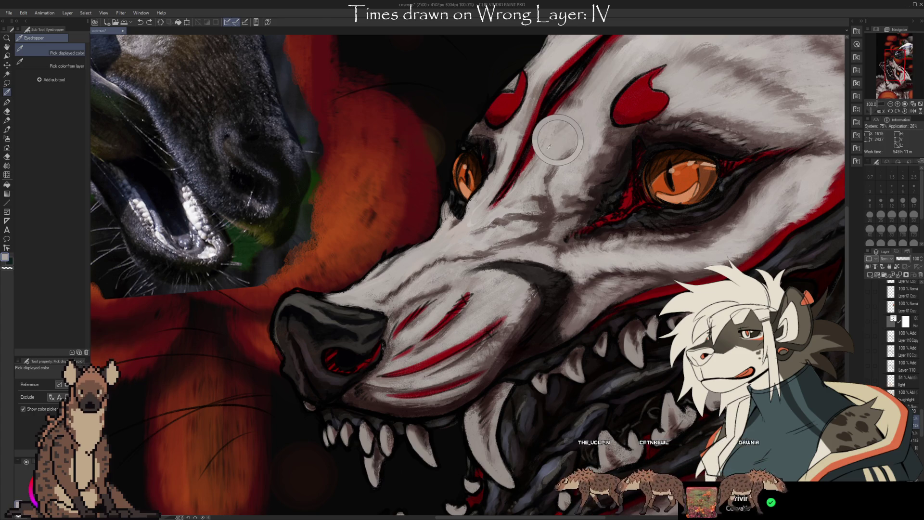
- Finish the muzzle fur with sampled colours, then pan and zoom out over the face
{"action": "key", "text": "alt"}
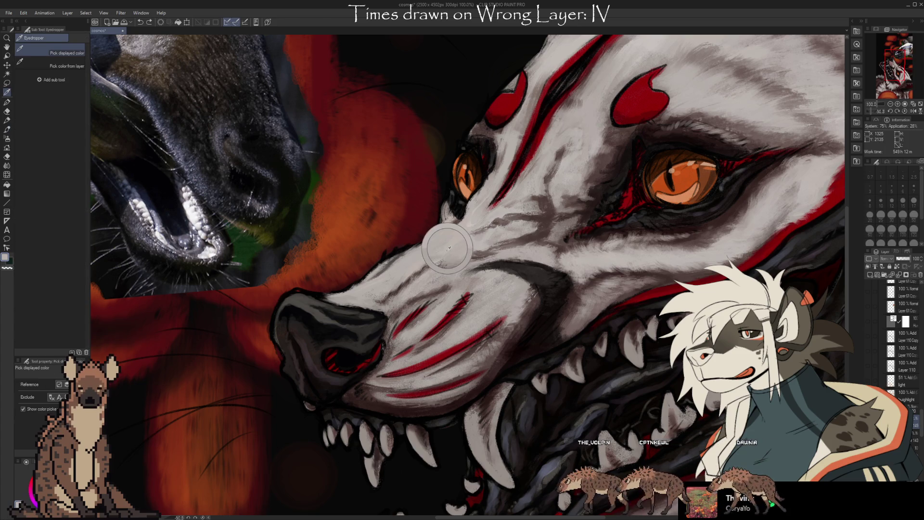
{"action": "left_click", "coordinate": [449, 247], "text": "alt"}
{"action": "left_click", "coordinate": [470, 223], "text": "alt"}
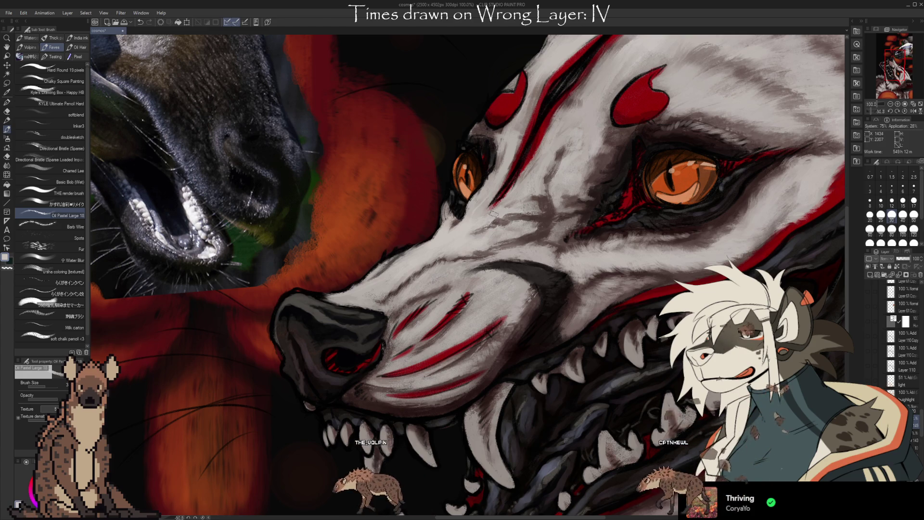
{"action": "left_click_drag", "start_coordinate": [611, 321], "coordinate": [548, 379]}
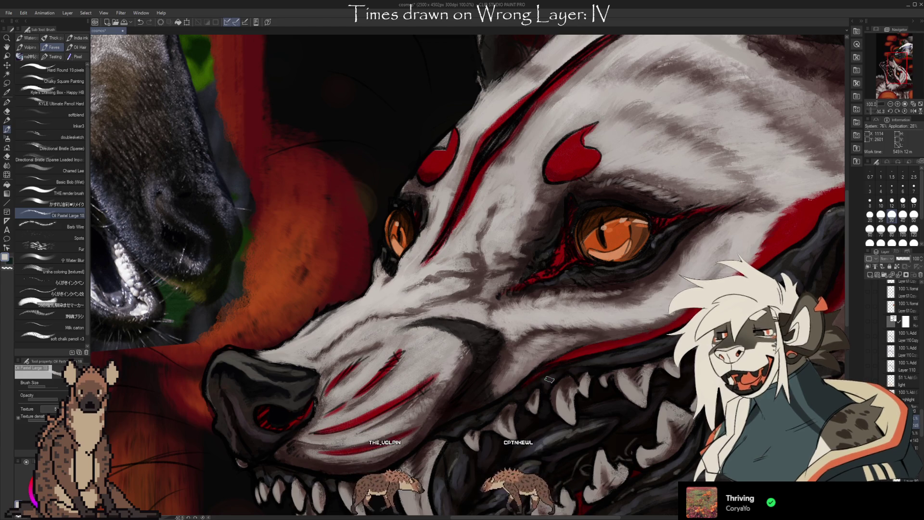
{"action": "scroll", "coordinate": [604, 213], "scroll_direction": "down", "scroll_amount": 2}
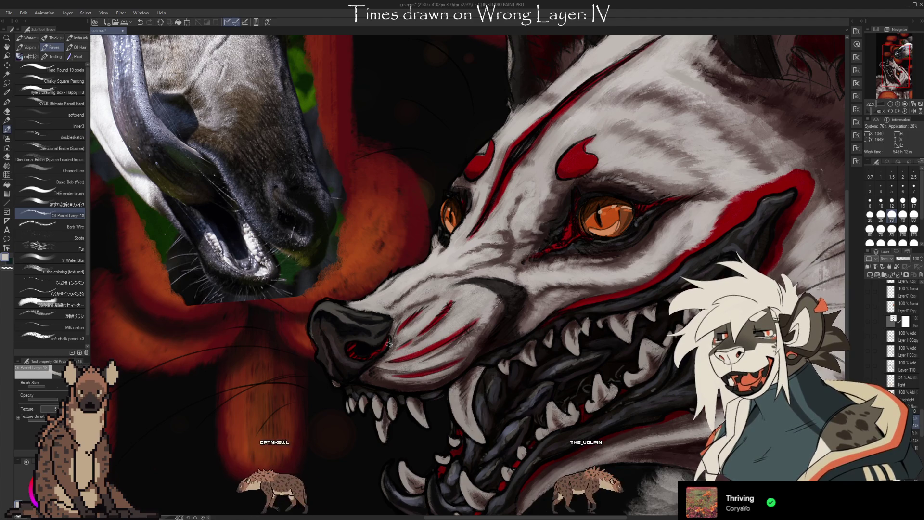
- Paint the mouth interior near-black and grey with the Basic Bob (Wet) brush
{"action": "left_click_drag", "start_coordinate": [375, 337], "coordinate": [318, 308]}
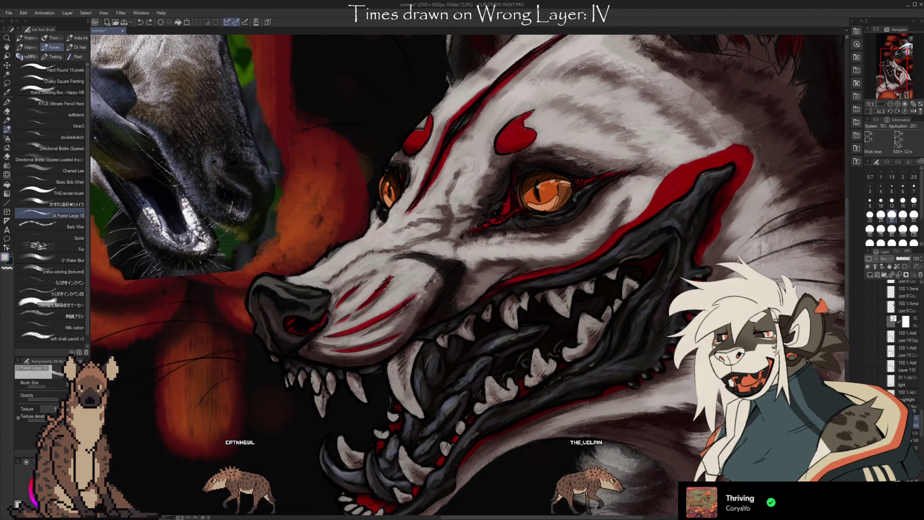
{"action": "key", "text": "b"}
{"action": "key", "text": "b"}
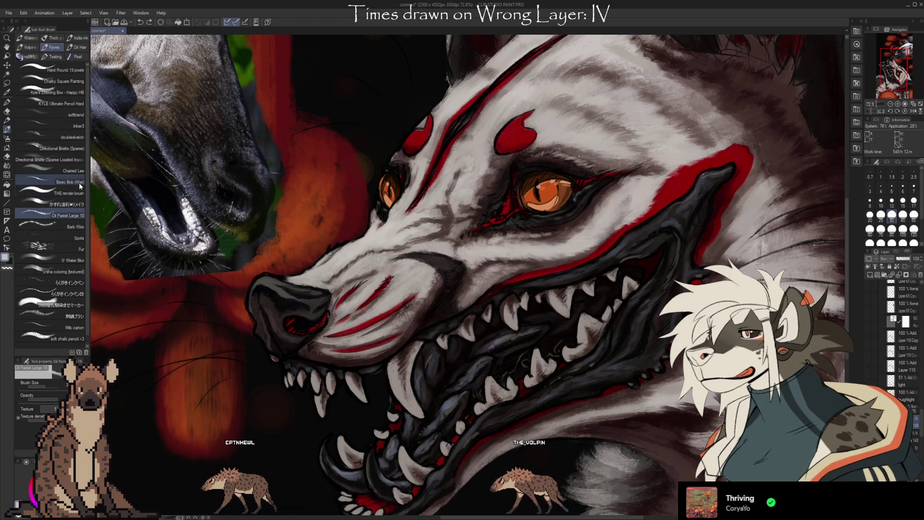
{"action": "left_click", "coordinate": [79, 183]}
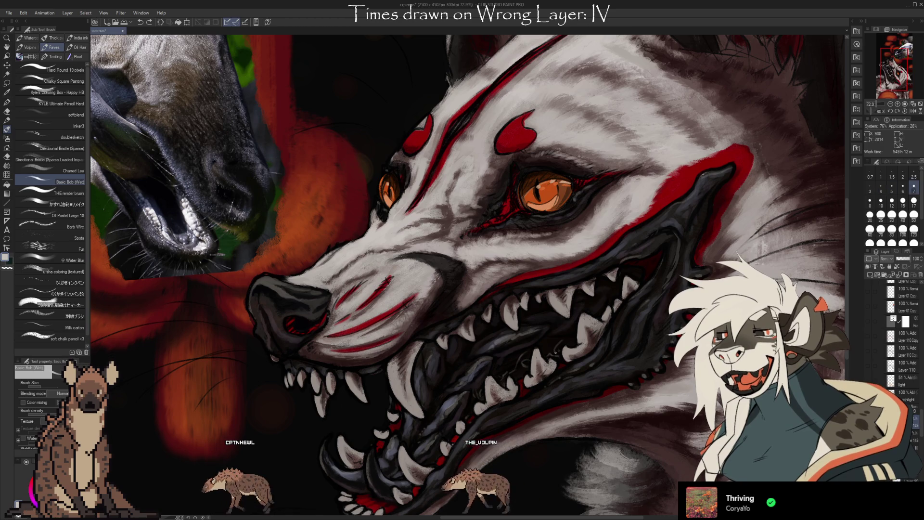
{"action": "key", "text": "i"}
{"action": "key", "text": "b"}
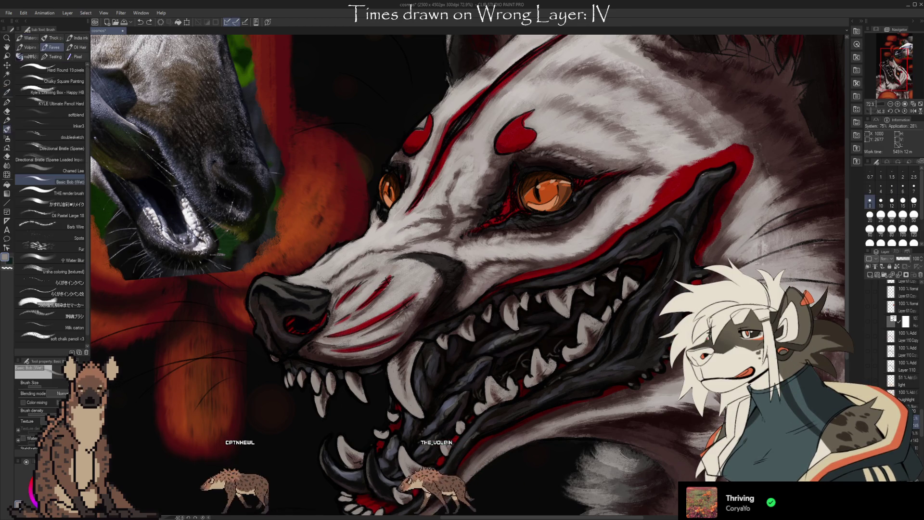
{"action": "left_click", "coordinate": [520, 311], "text": "alt"}
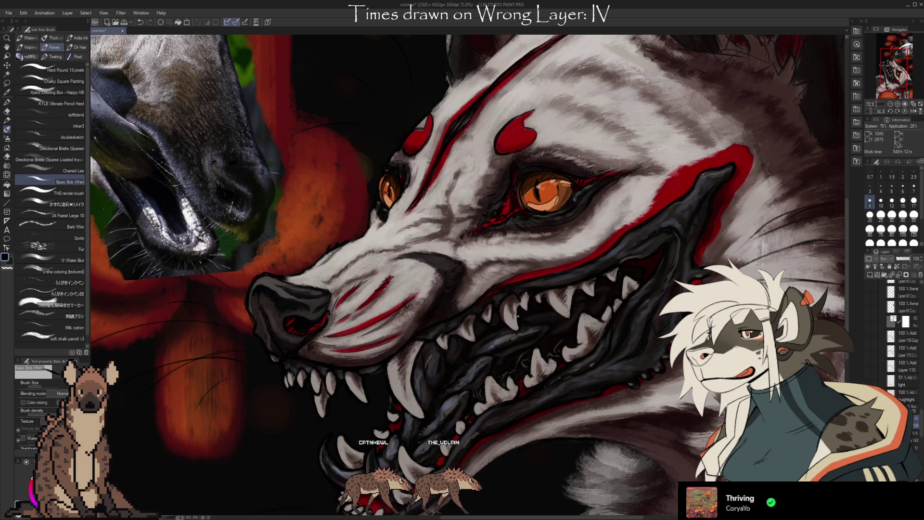
{"action": "left_click", "coordinate": [519, 328], "text": "alt"}
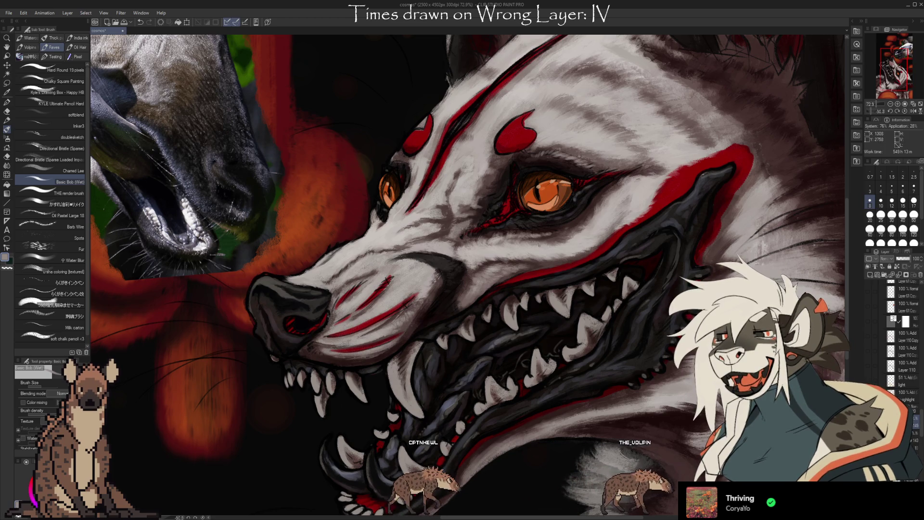
- Darken the gums and lower jaw at brush size 15, then switch to the Kneaded eraser
{"action": "key", "text": "i"}
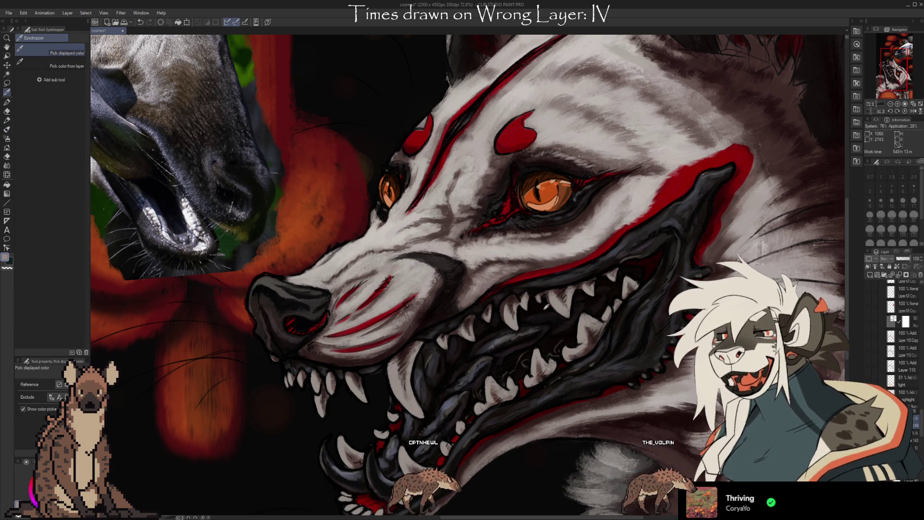
{"action": "left_click", "coordinate": [521, 293]}
{"action": "key", "text": "b"}
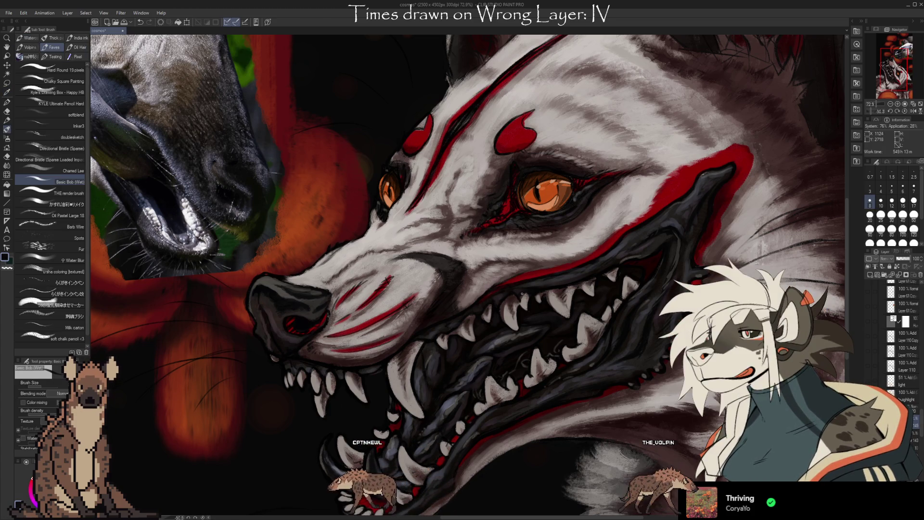
{"action": "left_click_drag", "start_coordinate": [575, 490], "coordinate": [647, 433]}
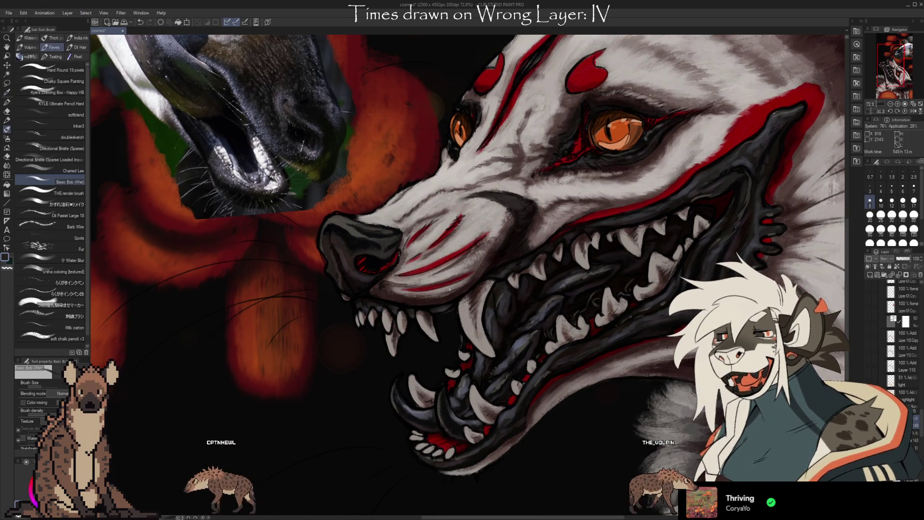
{"action": "key", "text": "i"}
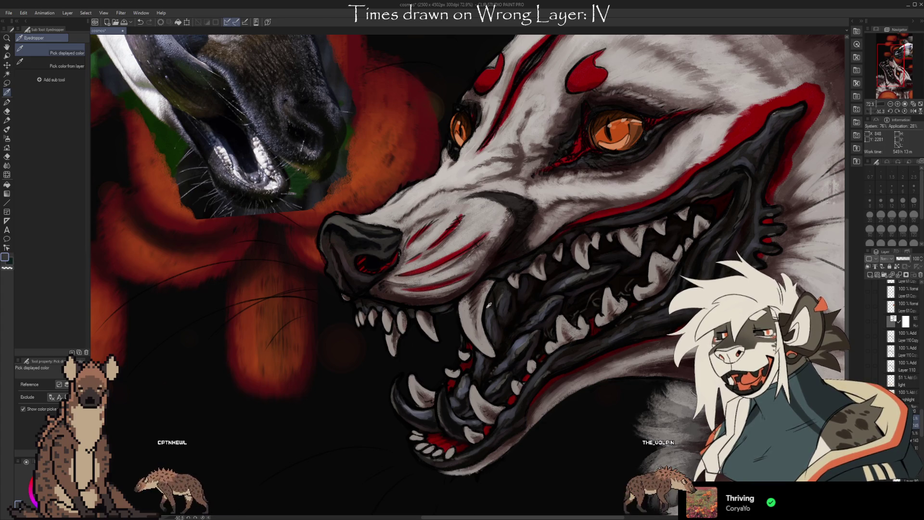
{"action": "key", "text": "b"}
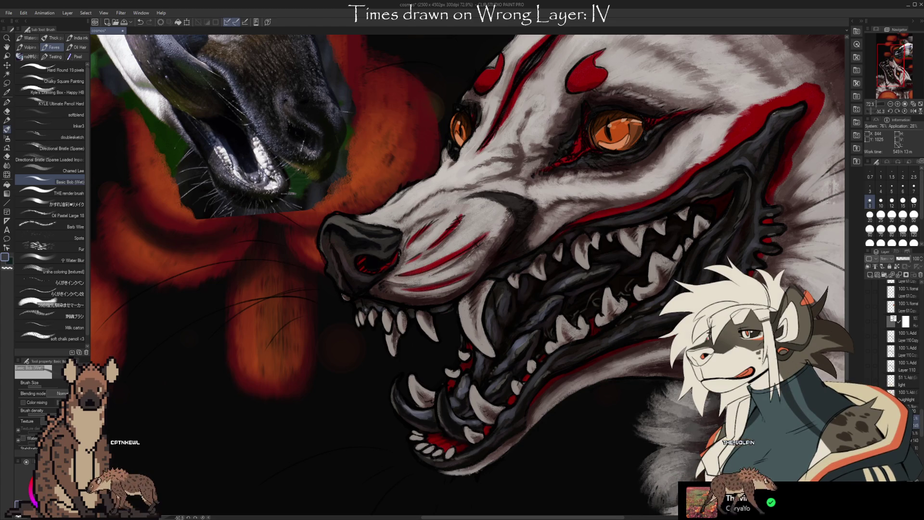
{"action": "key", "text": "bracketright"}
{"action": "key", "text": "bracketright"}
{"action": "key", "text": "bracketright"}
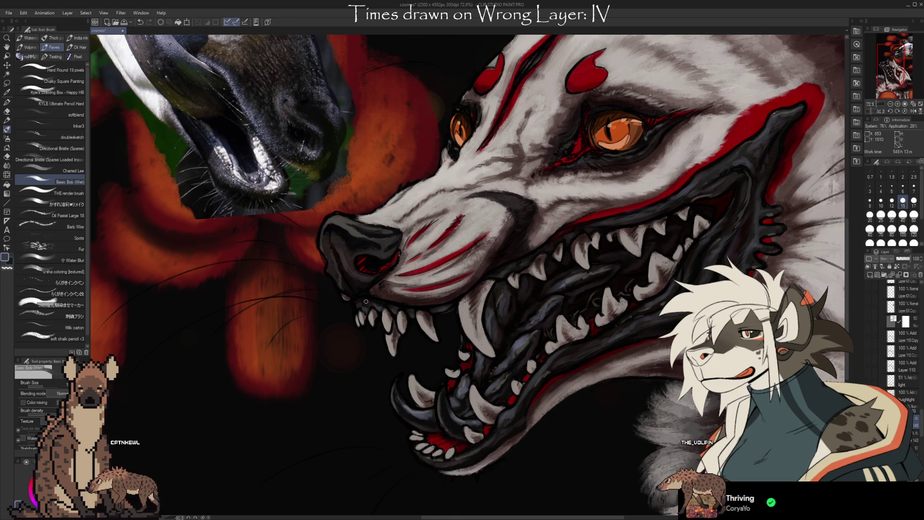
{"action": "key", "text": "e"}
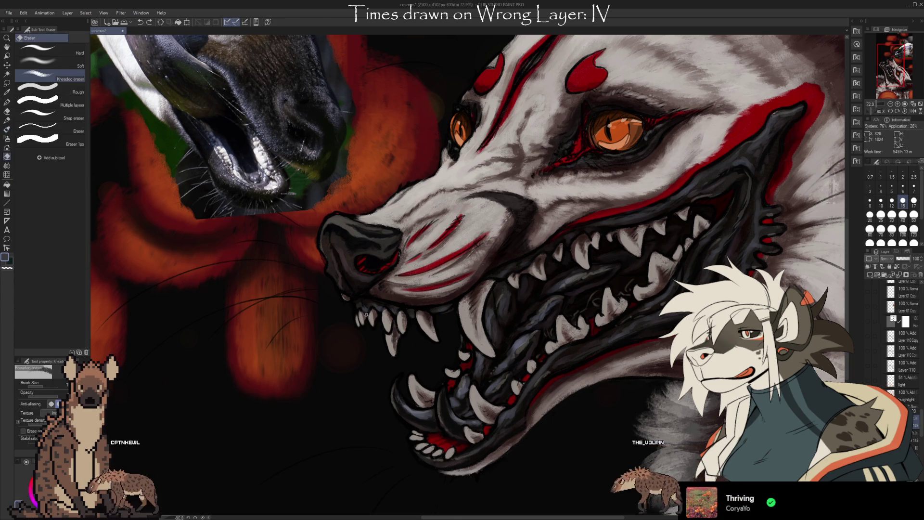